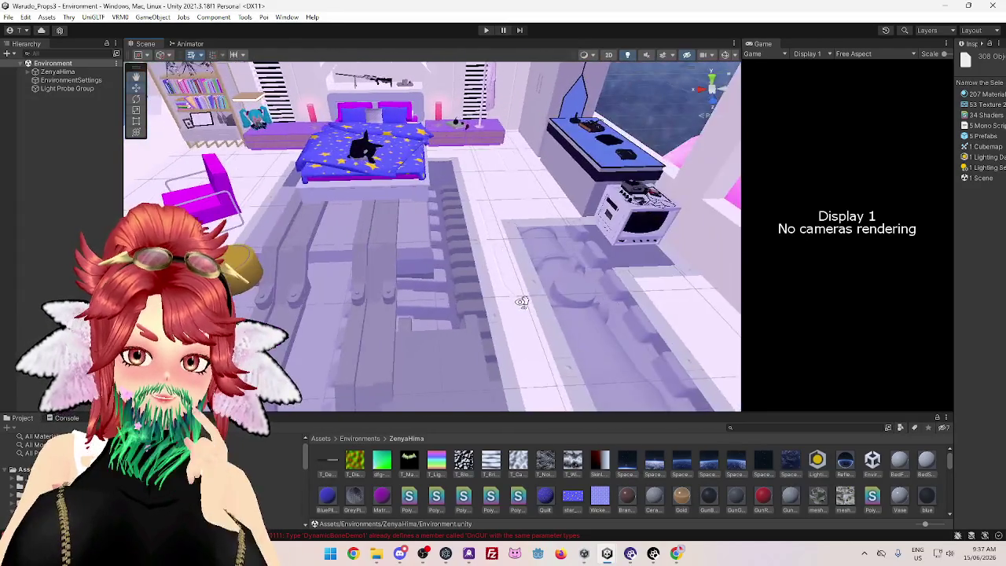
Look around the room, then select the Environment scene asset in Environments/ZenyaHima
{"action": "scroll", "coordinate": [529, 295], "scroll_direction": "down", "scroll_amount": 5}
{"action": "mouse_move", "coordinate": [461, 258]}
{"action": "left_mouse_down"}
{"action": "mouse_move", "coordinate": [452, 268]}
{"action": "mouse_move", "coordinate": [468, 273]}
{"action": "left_mouse_up"}
{"action": "scroll", "coordinate": [452, 268], "scroll_direction": "down", "scroll_amount": 5}
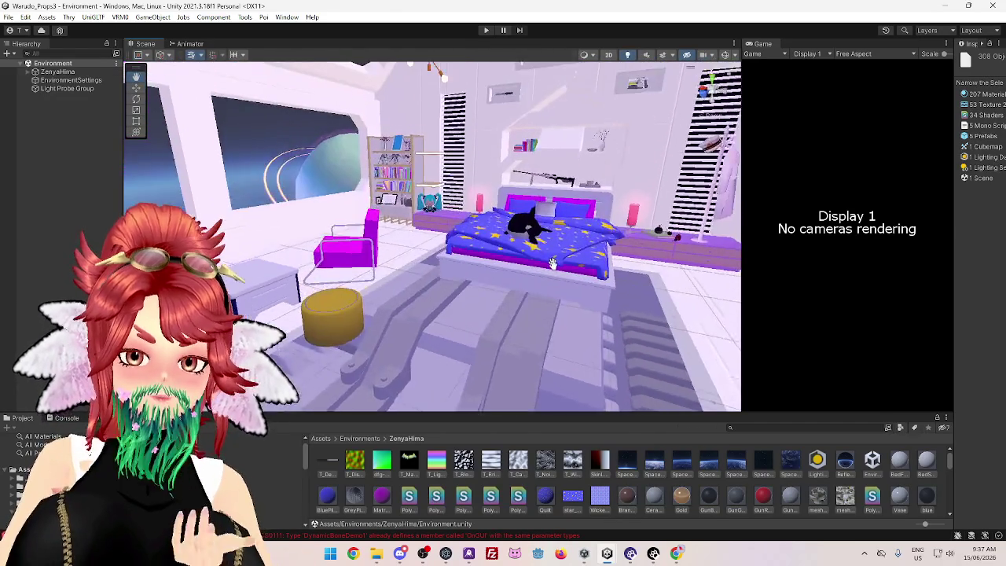
{"action": "left_click_drag", "start_coordinate": [503, 228], "coordinate": [509, 242]}
{"action": "left_click_drag", "start_coordinate": [443, 203], "coordinate": [473, 218]}
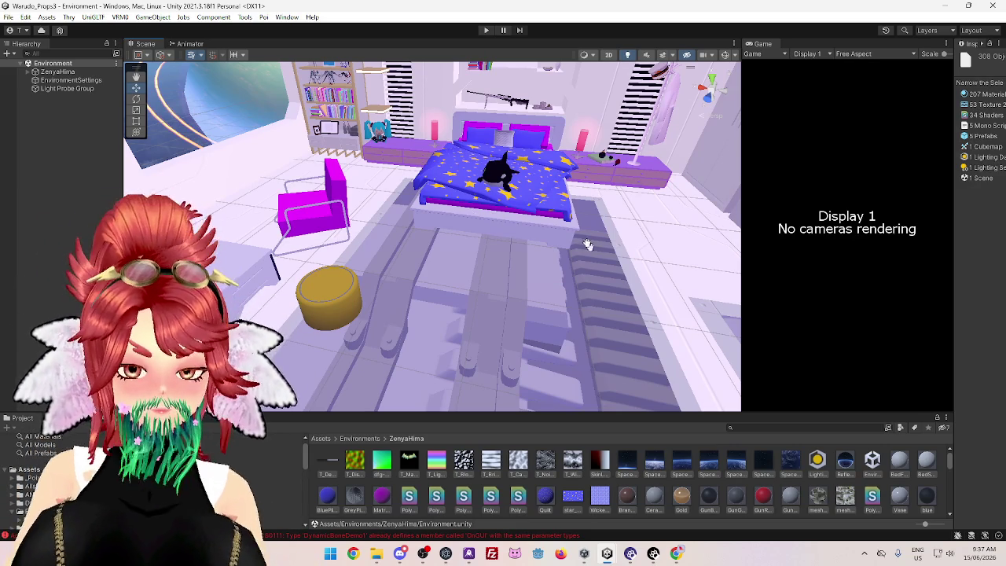
{"action": "mouse_move", "coordinate": [586, 318]}
{"action": "left_mouse_down"}
{"action": "mouse_move", "coordinate": [527, 315]}
{"action": "mouse_move", "coordinate": [550, 294]}
{"action": "mouse_move", "coordinate": [514, 232]}
{"action": "mouse_move", "coordinate": [541, 269]}
{"action": "left_mouse_up"}
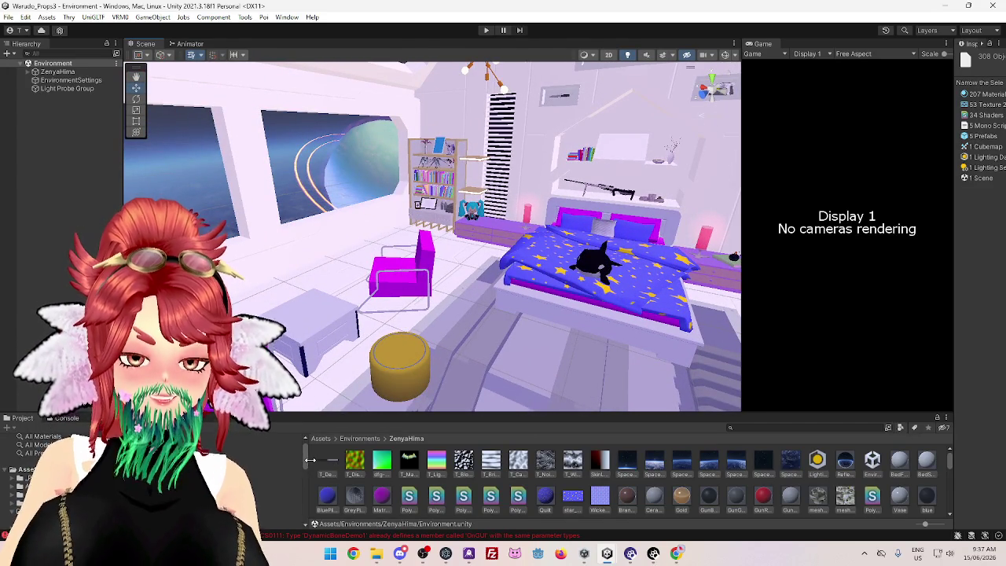
{"action": "left_click_drag", "start_coordinate": [311, 460], "coordinate": [244, 460]}
{"action": "left_click", "coordinate": [284, 437]}
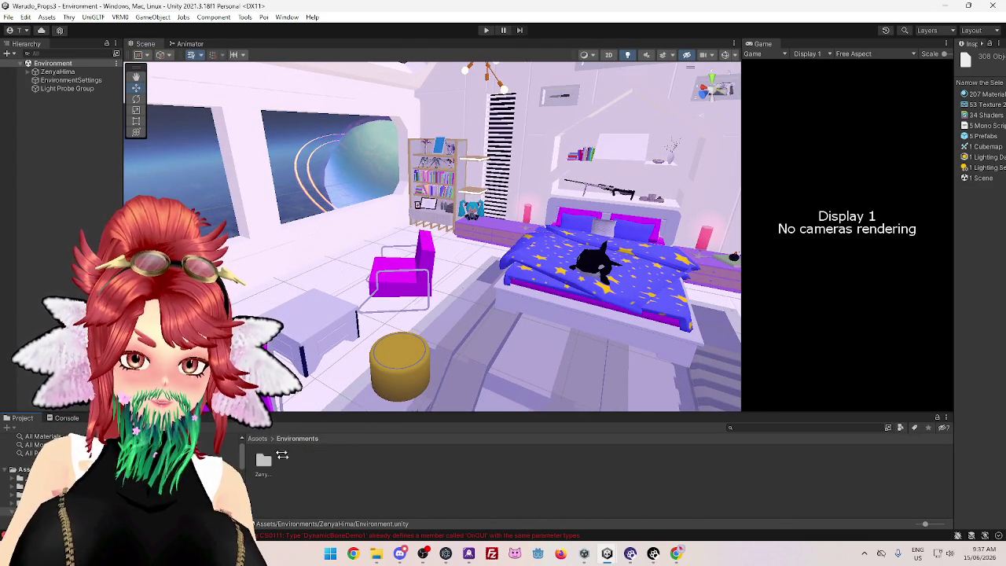
{"action": "double_click", "coordinate": [263, 462]}
{"action": "left_click", "coordinate": [317, 464]}
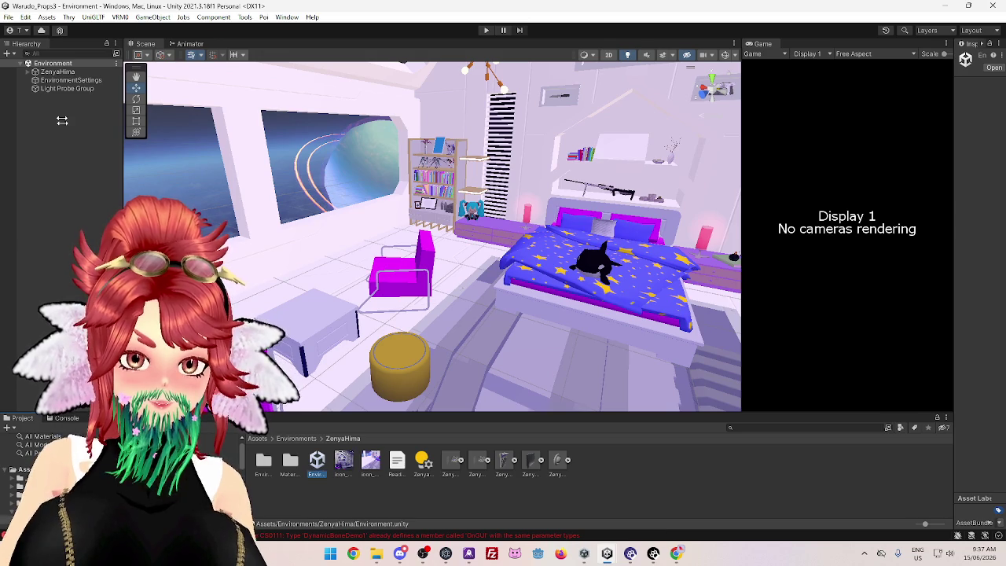
Start Assets > Export Package and collapse every top-level folder in the export list
{"action": "left_click", "coordinate": [9, 17]}
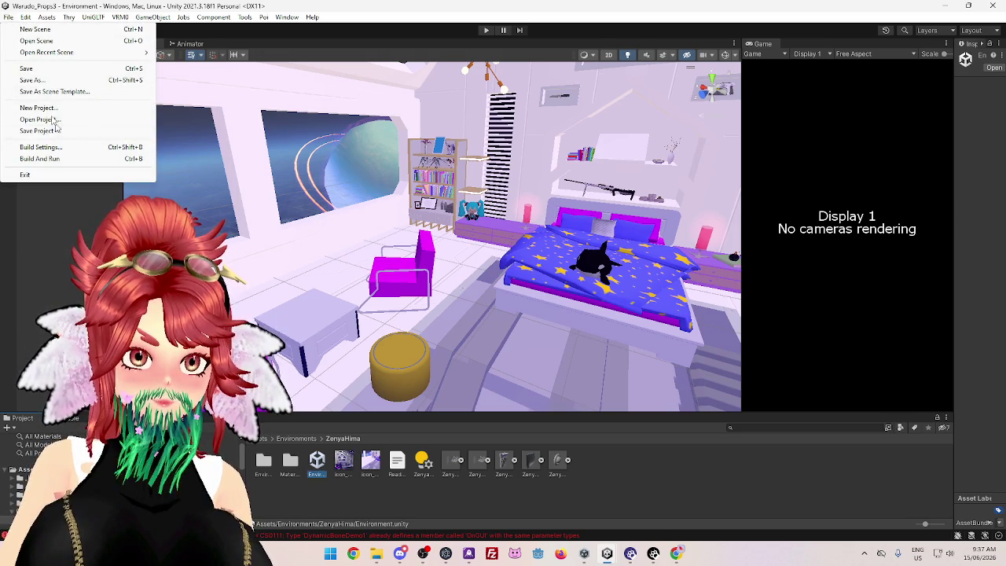
{"action": "mouse_move", "coordinate": [47, 16]}
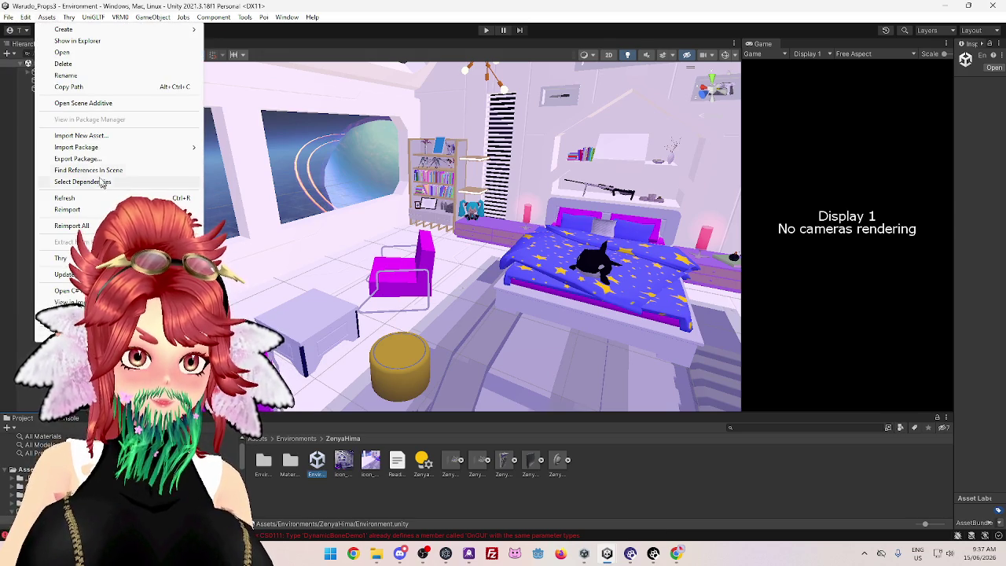
{"action": "left_click", "coordinate": [77, 159]}
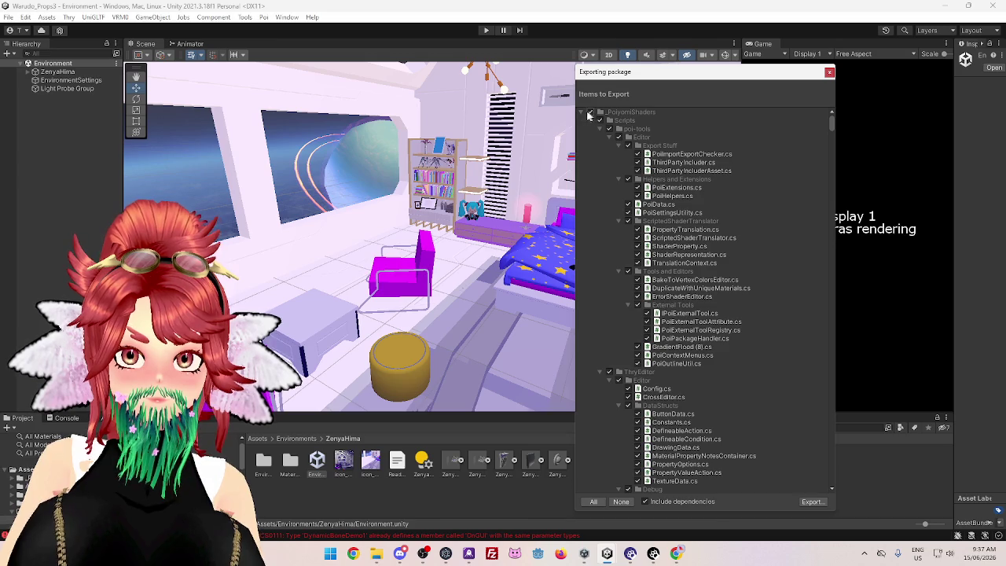
{"action": "left_click", "coordinate": [582, 113]}
{"action": "left_click", "coordinate": [582, 120]}
{"action": "left_click", "coordinate": [582, 129]}
{"action": "left_click", "coordinate": [582, 136]}
{"action": "left_click", "coordinate": [581, 145]}
{"action": "left_click", "coordinate": [581, 154]}
{"action": "left_click", "coordinate": [582, 162]}
{"action": "left_click", "coordinate": [582, 171]}
{"action": "left_click", "coordinate": [582, 178]}
{"action": "left_click", "coordinate": [582, 187]}
{"action": "left_click", "coordinate": [582, 196]}
Uncheck all folders so only the ZenyaHima Environment.unity scene stays included
{"action": "left_click", "coordinate": [590, 196]}
{"action": "left_click", "coordinate": [591, 187]}
{"action": "left_click", "coordinate": [591, 179]}
{"action": "left_click", "coordinate": [590, 170]}
{"action": "left_click", "coordinate": [591, 161]}
{"action": "left_click", "coordinate": [590, 154]}
{"action": "left_click", "coordinate": [591, 146]}
{"action": "left_click", "coordinate": [590, 129]}
{"action": "left_click", "coordinate": [590, 120]}
{"action": "left_click", "coordinate": [590, 112]}
{"action": "left_click", "coordinate": [582, 138]}
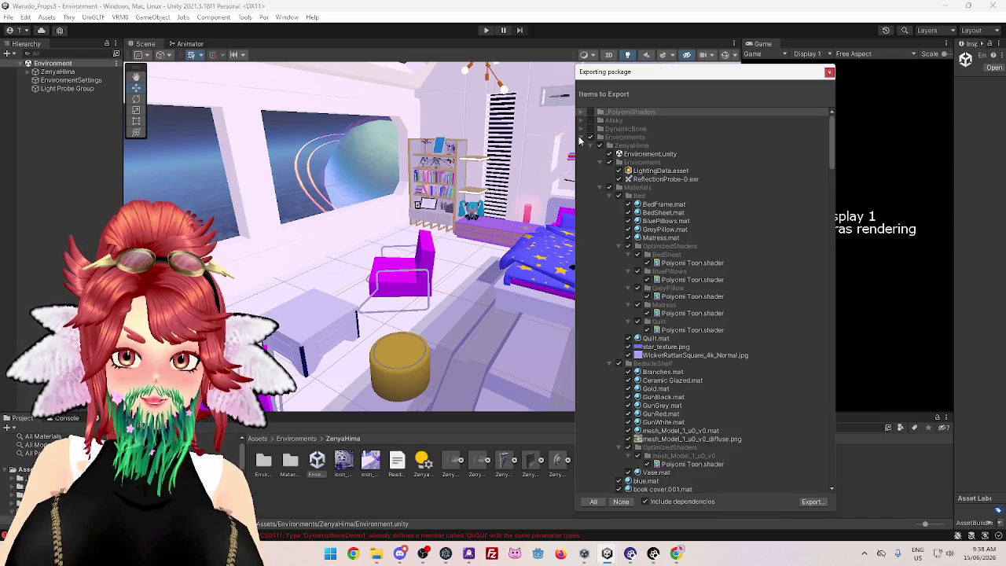
{"action": "left_click", "coordinate": [599, 146]}
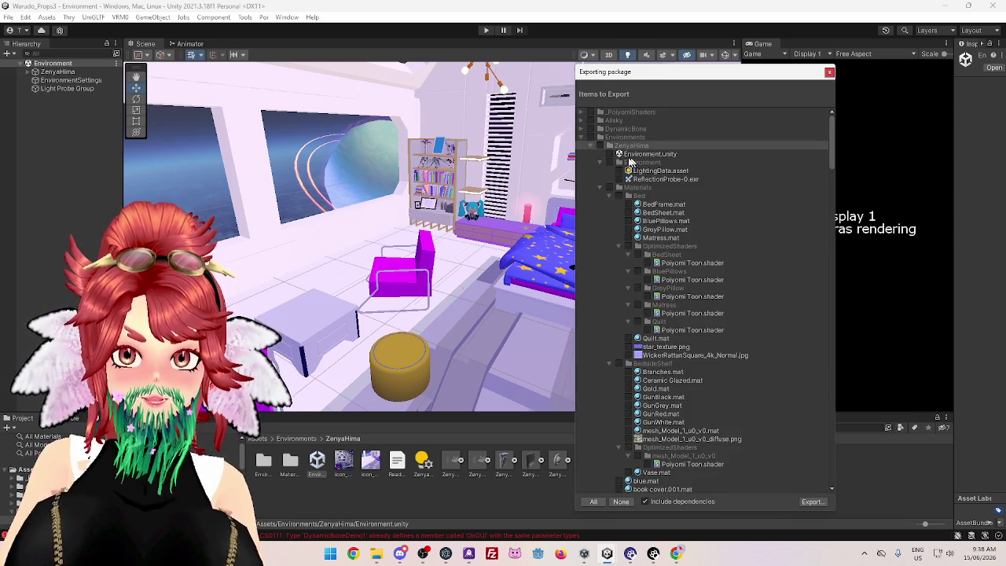
{"action": "left_click", "coordinate": [609, 154]}
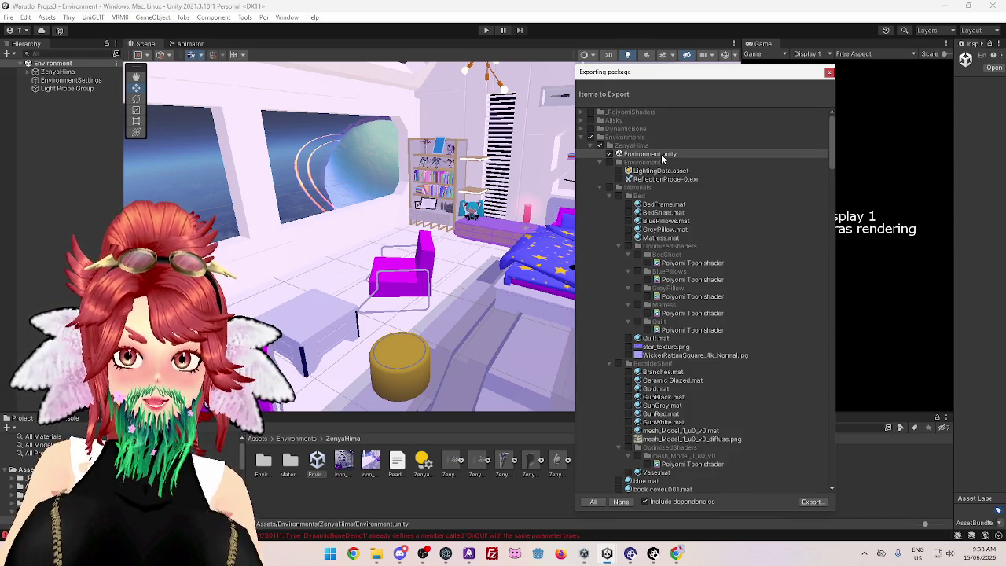
{"action": "left_click", "coordinate": [649, 155]}
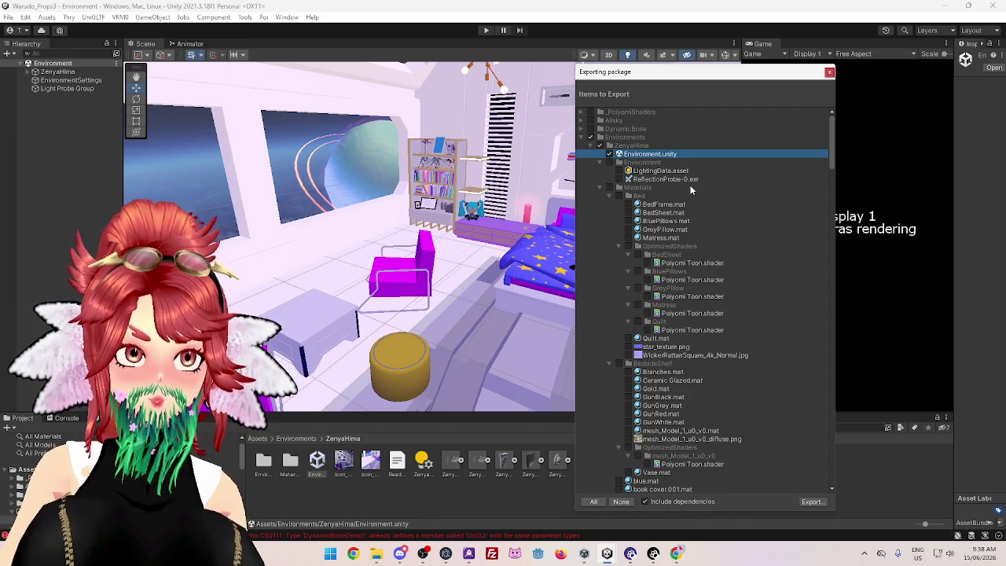
Export the scene and browse up to the Project_24.0_NLITE folder
{"action": "key", "text": "alt+Tab"}
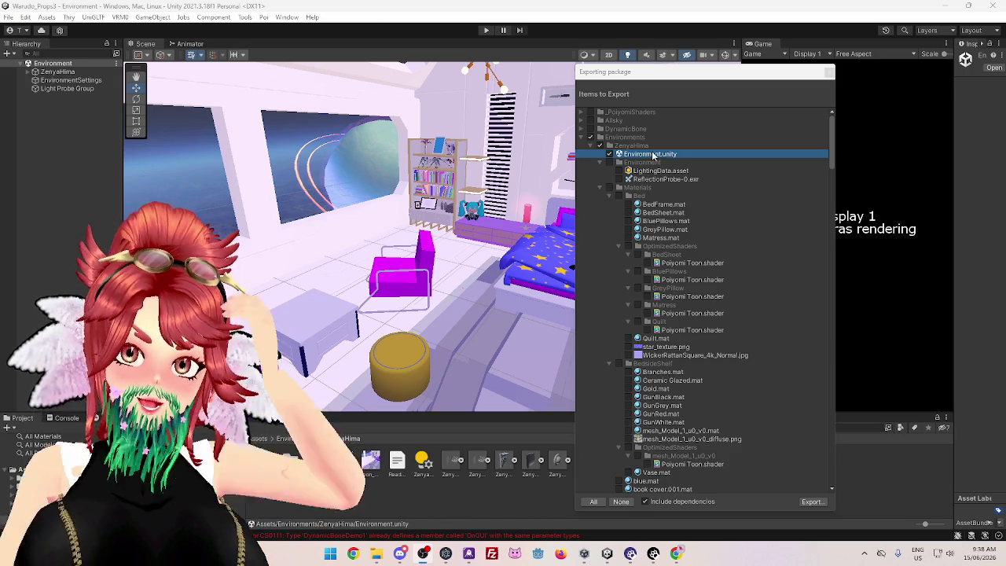
{"action": "left_click", "coordinate": [812, 502]}
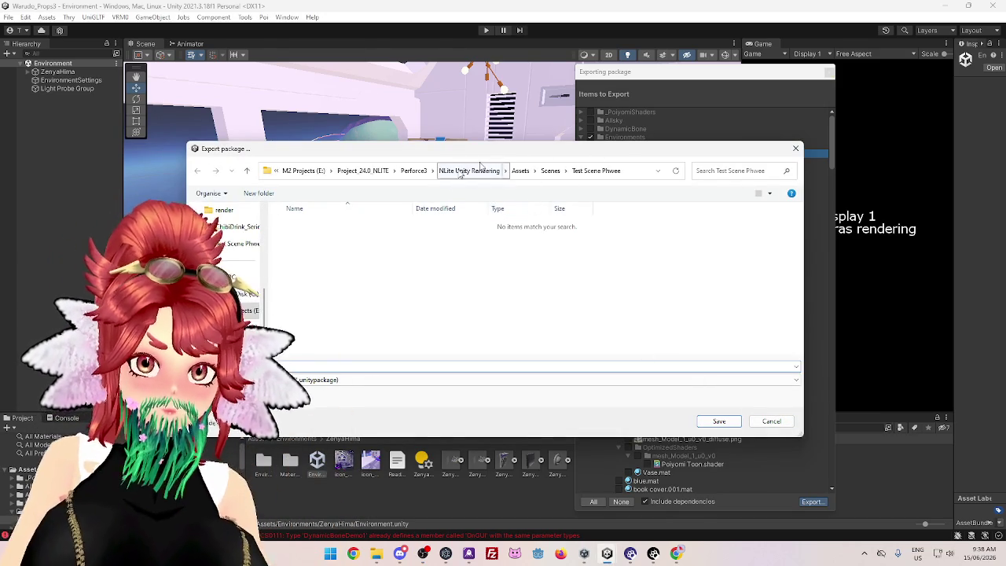
{"action": "left_click", "coordinate": [365, 172]}
Browse to the Assets/Environments folder of the Warudo_URP project
{"action": "left_click", "coordinate": [336, 171]}
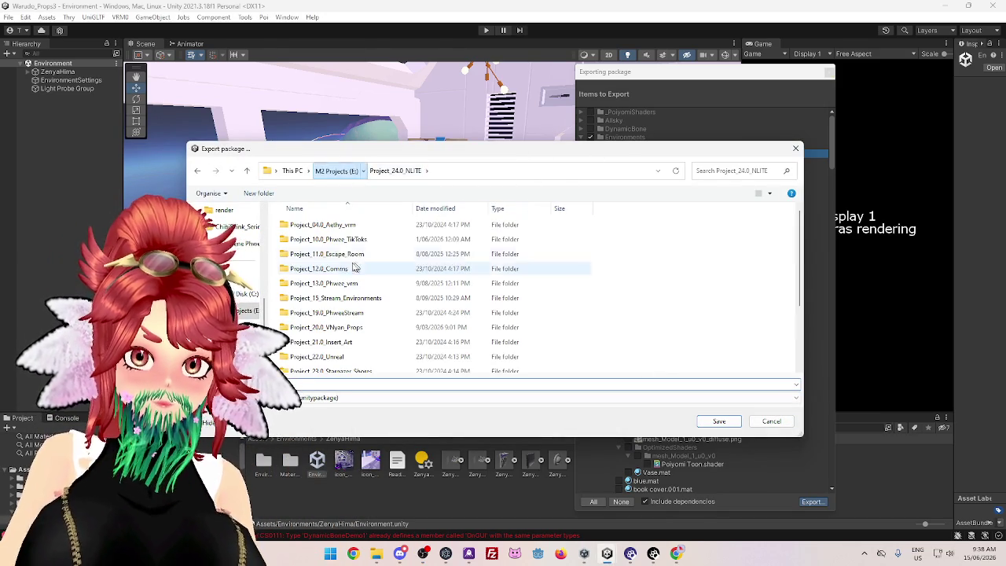
{"action": "scroll", "coordinate": [346, 287], "scroll_direction": "down", "scroll_amount": 2}
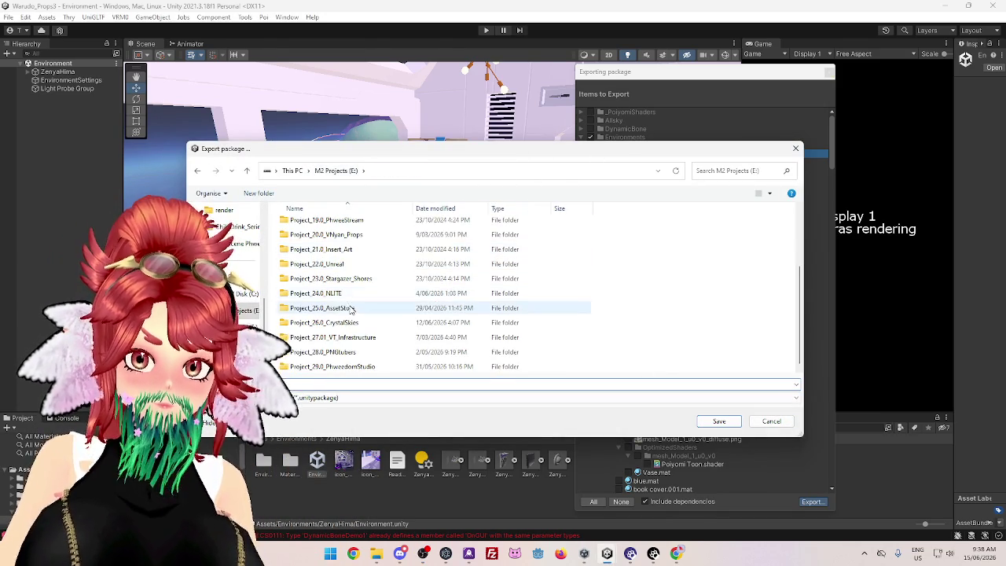
{"action": "double_click", "coordinate": [347, 239]}
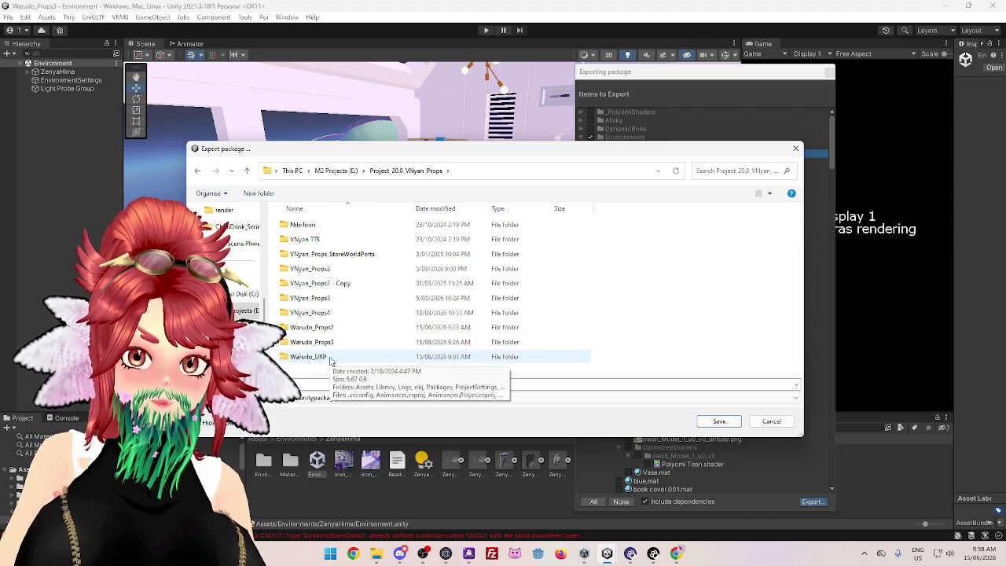
{"action": "double_click", "coordinate": [330, 359]}
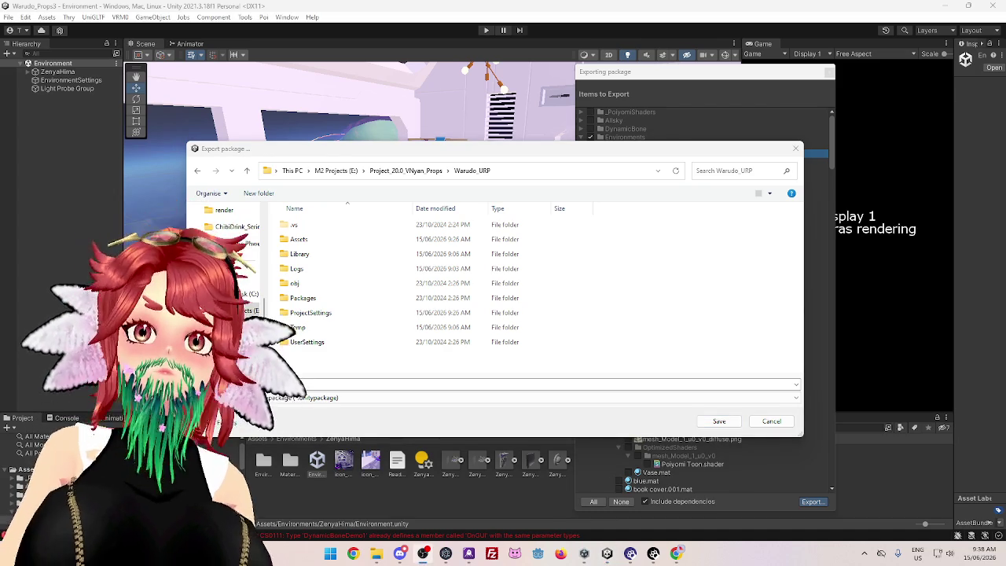
{"action": "double_click", "coordinate": [303, 239]}
{"action": "double_click", "coordinate": [312, 258]}
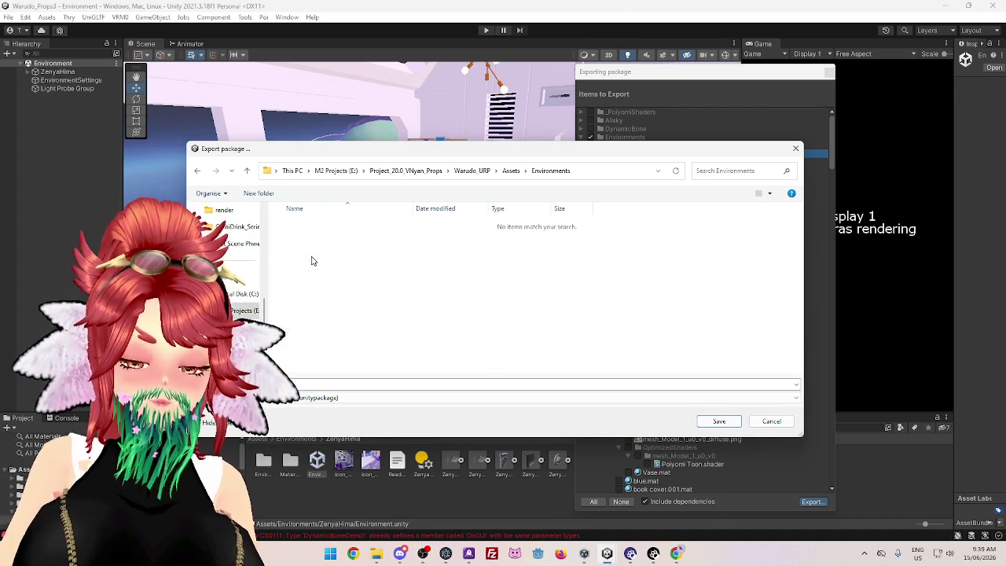
Create a new ZenyaHima folder there and save the package inside it
{"action": "left_click", "coordinate": [274, 194]}
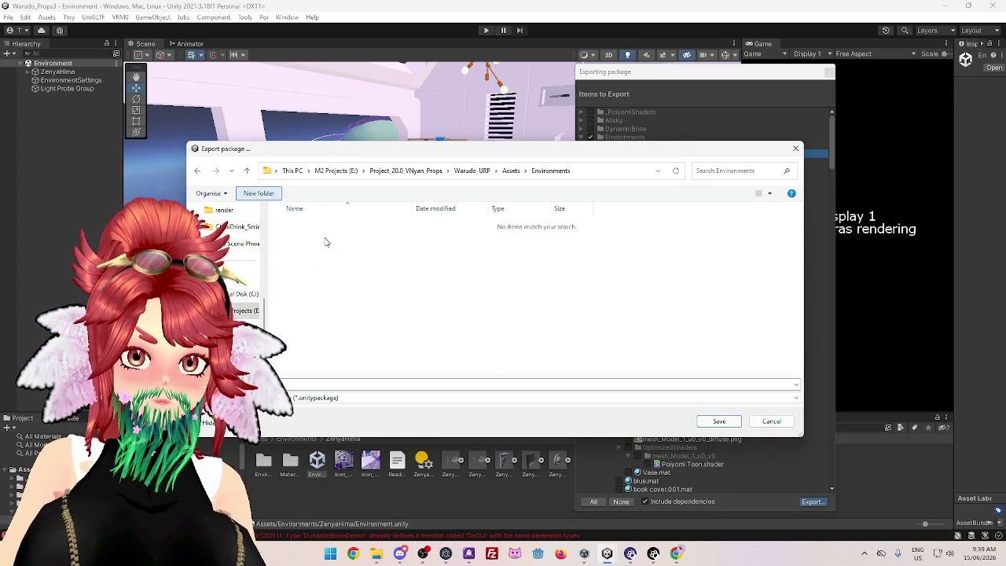
{"action": "type", "text": "ZenyaHi"}
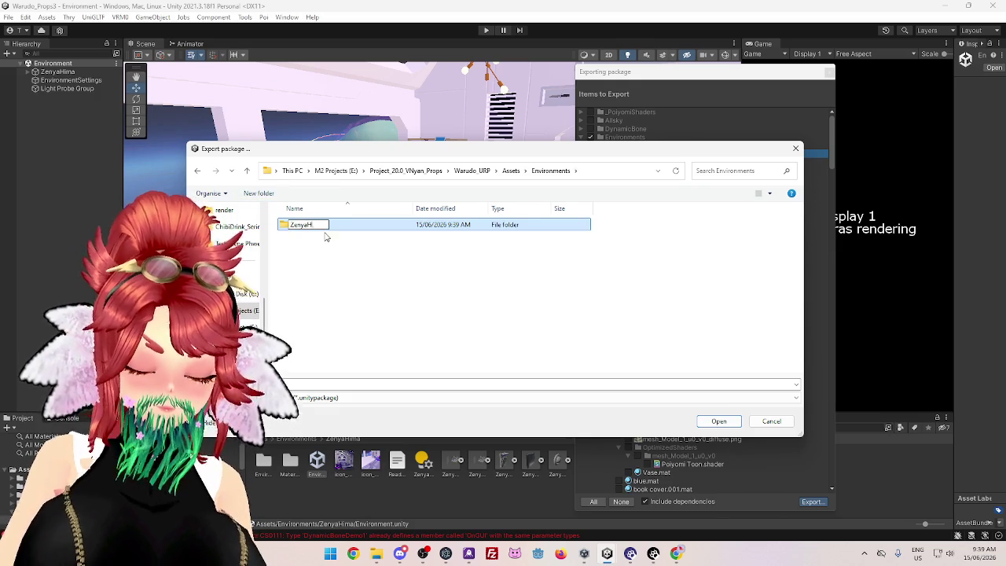
{"action": "type", "text": "ma"}
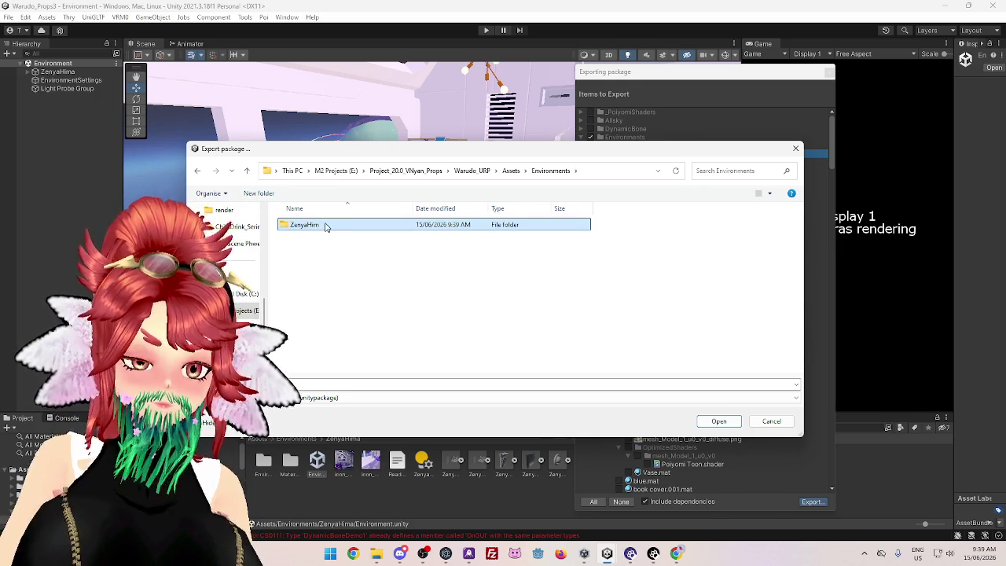
{"action": "key", "text": "Return"}
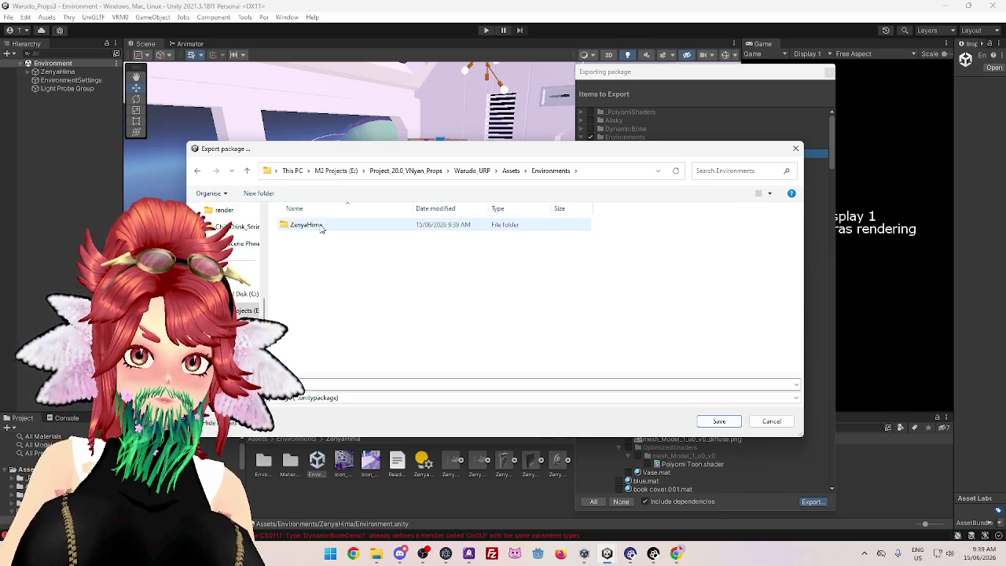
{"action": "double_click", "coordinate": [320, 227]}
{"action": "left_click", "coordinate": [431, 383]}
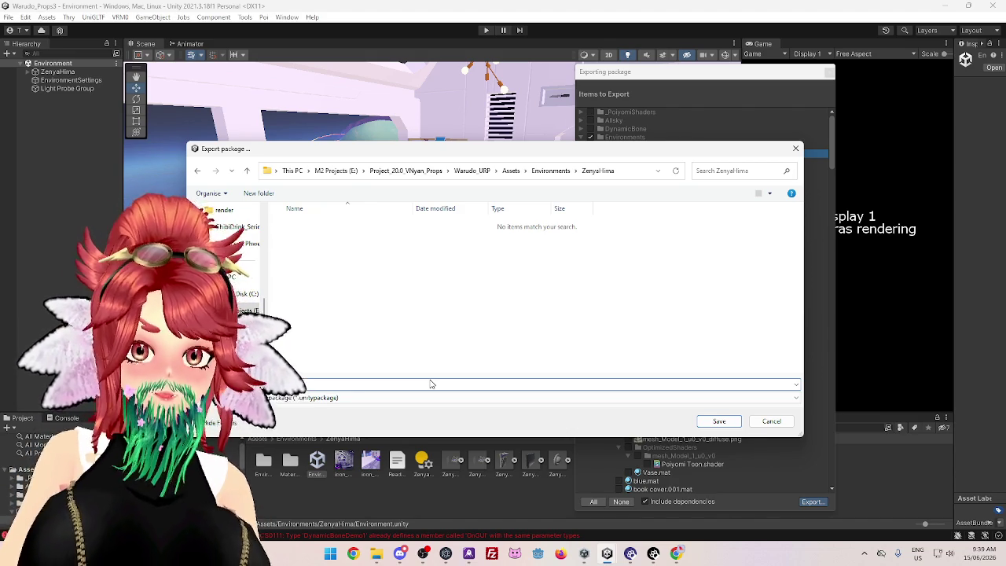
{"action": "left_click", "coordinate": [720, 423]}
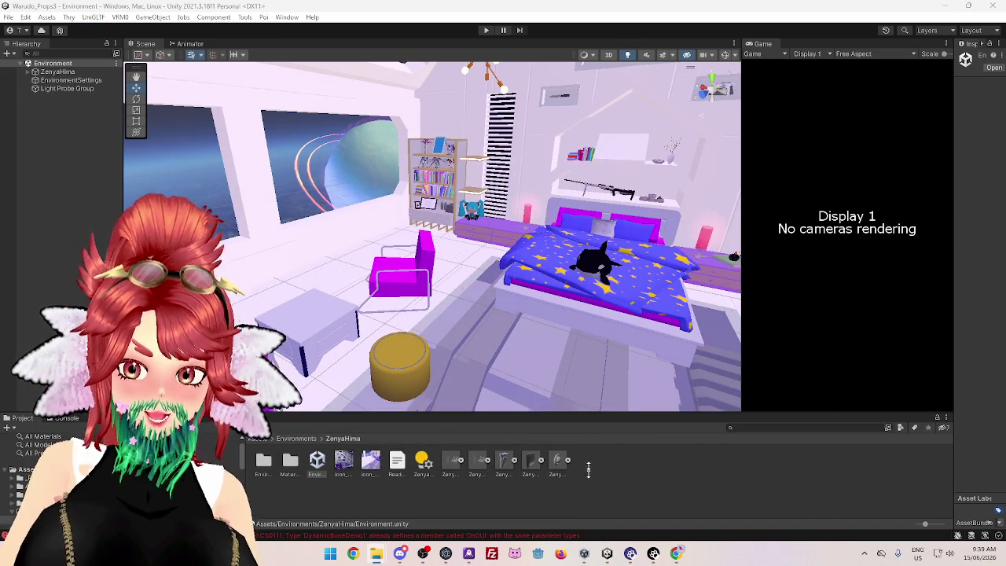
In Warudo_URP, import ZenyaHima.unitypackage from Environments/ZenyaHima, then return to Warudo_Props3
{"action": "mouse_move", "coordinate": [606, 555]}
{"action": "left_click", "coordinate": [568, 499]}
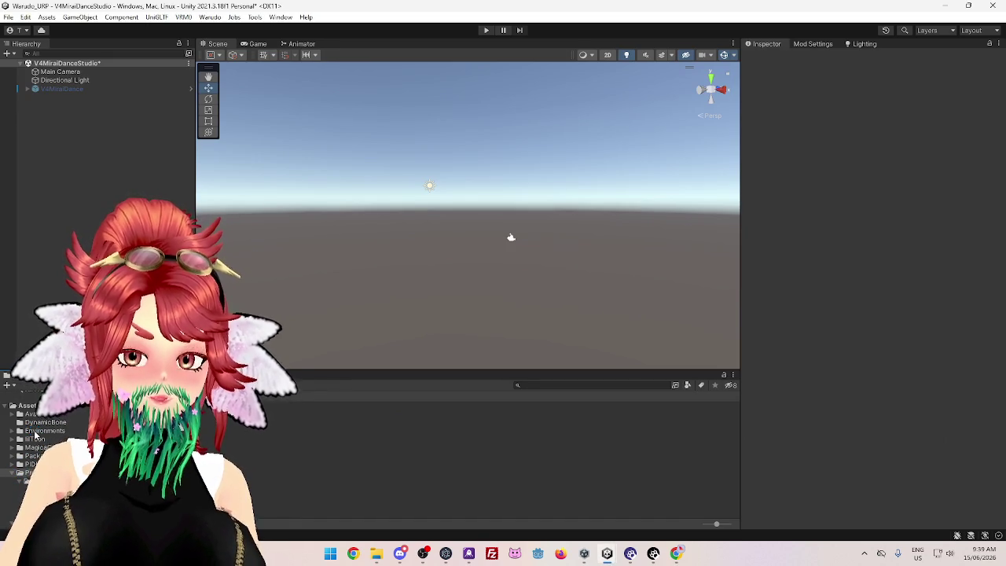
{"action": "left_click", "coordinate": [36, 433]}
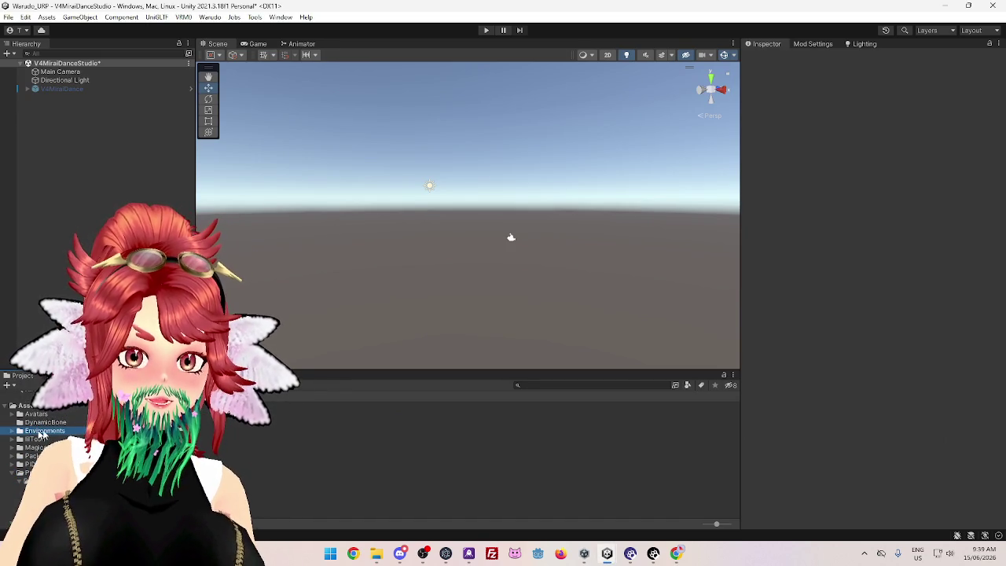
{"action": "left_click", "coordinate": [47, 440]}
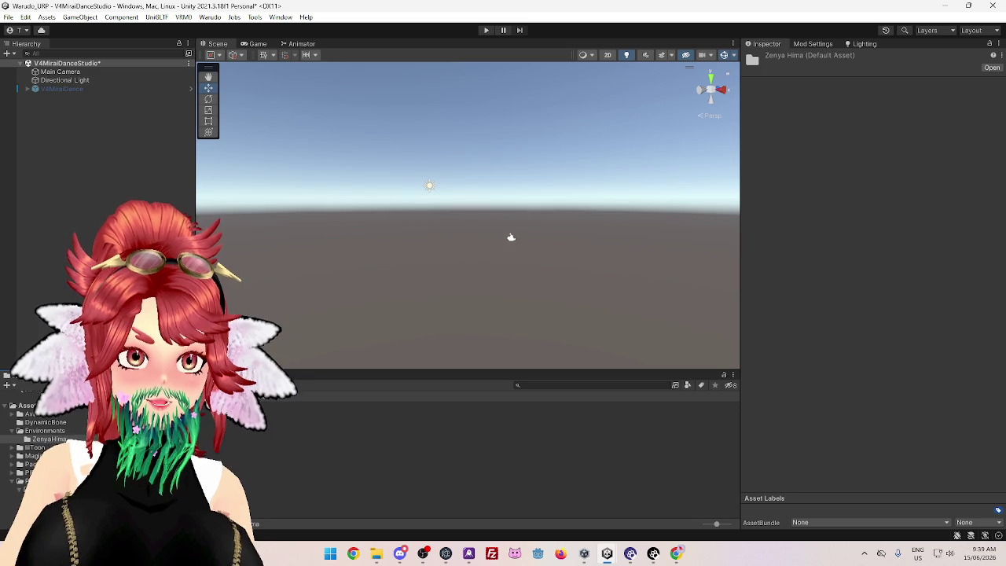
{"action": "double_click", "coordinate": [285, 404]}
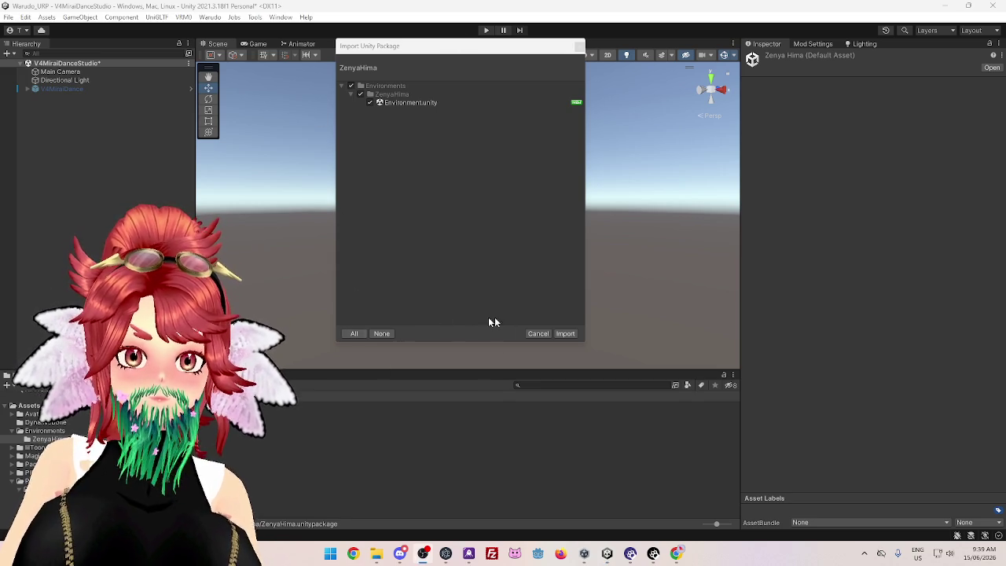
{"action": "left_click", "coordinate": [561, 334]}
{"action": "mouse_move", "coordinate": [607, 553]}
{"action": "left_click", "coordinate": [662, 515]}
{"action": "right_click", "coordinate": [318, 463]}
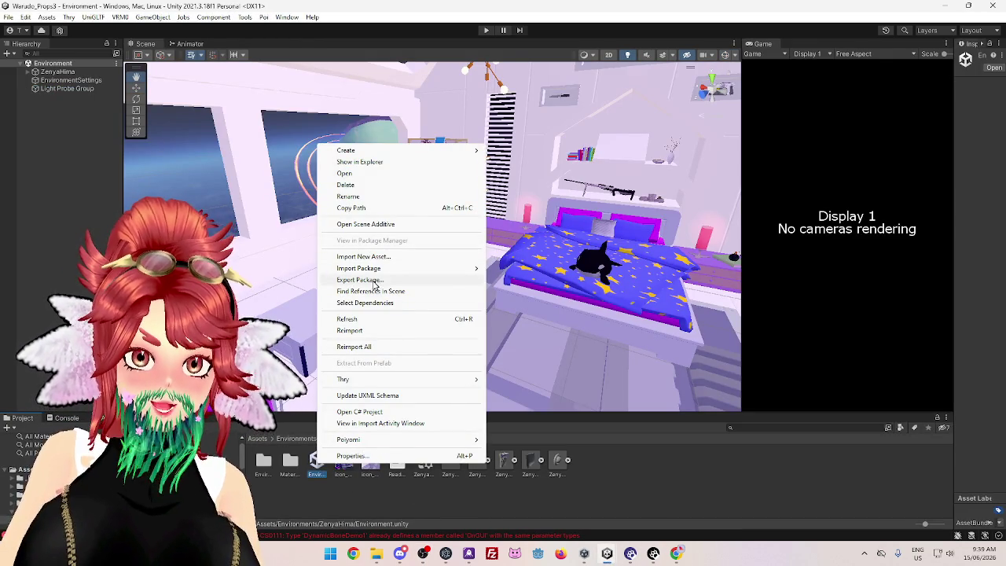
{"action": "left_click", "coordinate": [364, 281]}
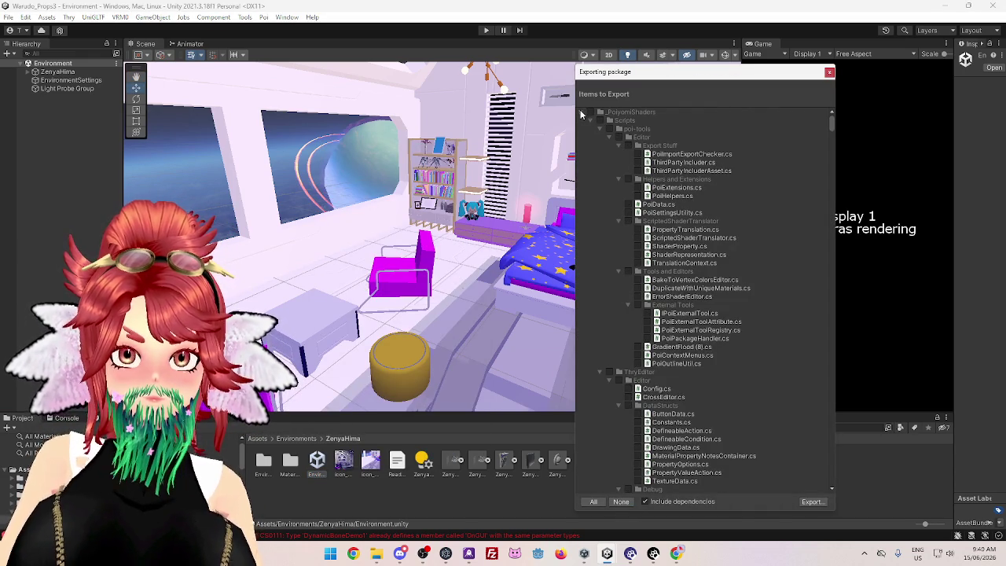
{"action": "left_click", "coordinate": [829, 71]}
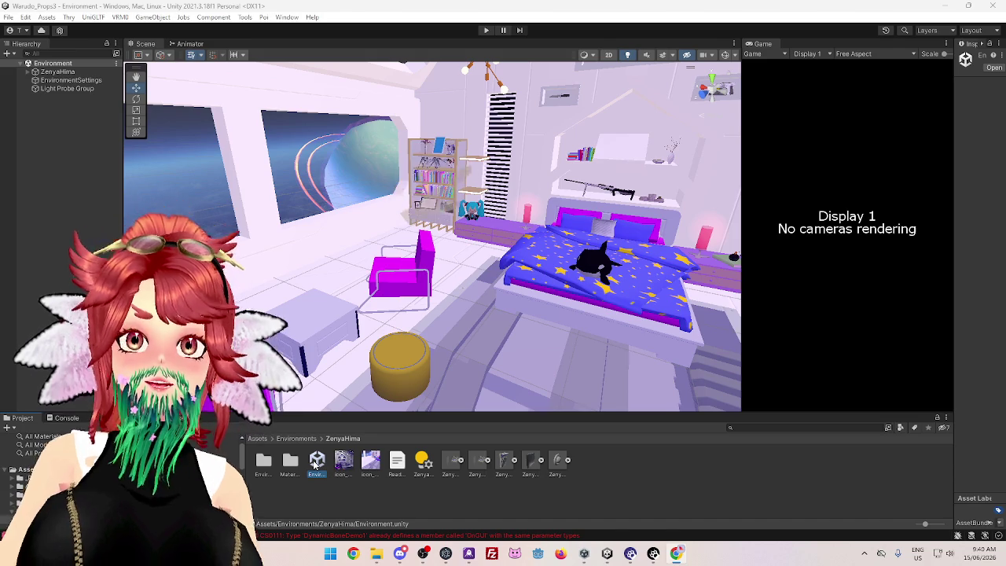
{"action": "right_click", "coordinate": [315, 464]}
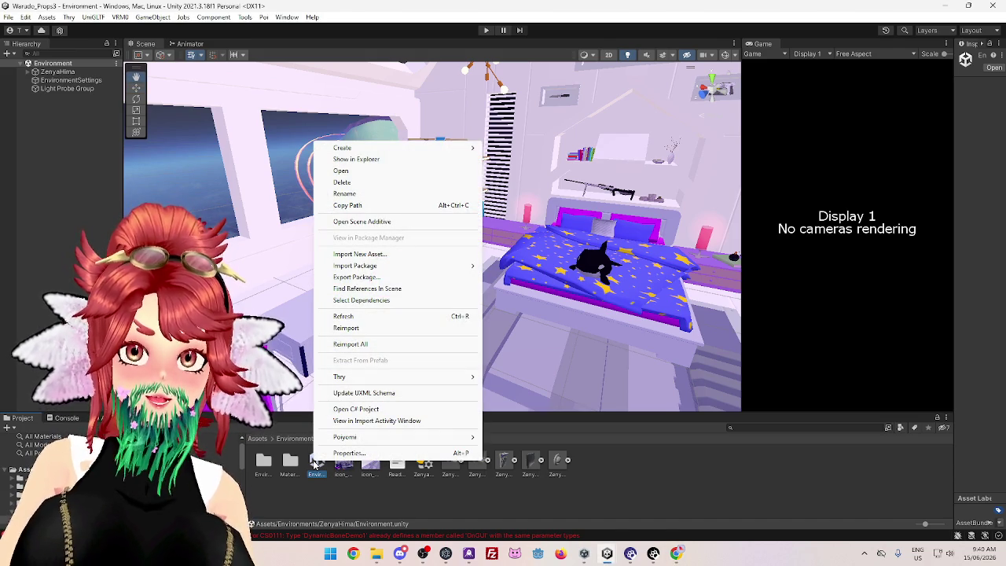
{"action": "left_click", "coordinate": [390, 278]}
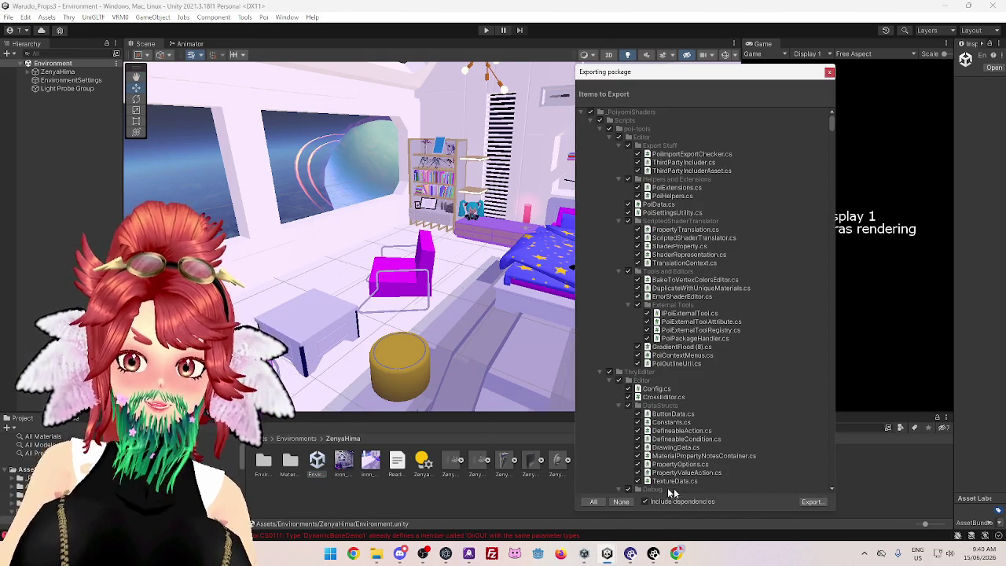
{"action": "mouse_move", "coordinate": [832, 126]}
{"action": "left_mouse_down"}
{"action": "mouse_move", "coordinate": [831, 487]}
{"action": "mouse_move", "coordinate": [831, 433]}
{"action": "left_mouse_up"}
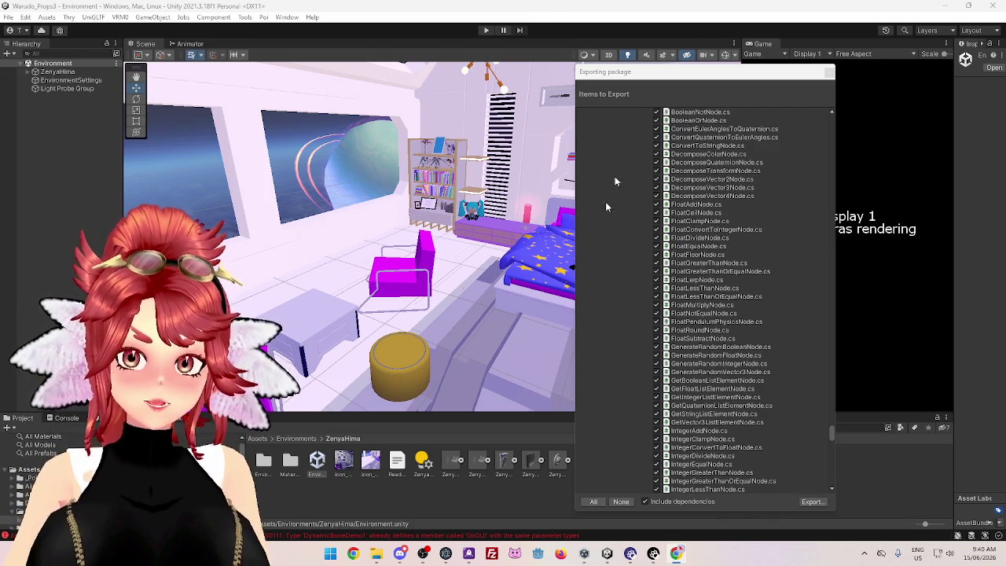
{"action": "left_click", "coordinate": [621, 503]}
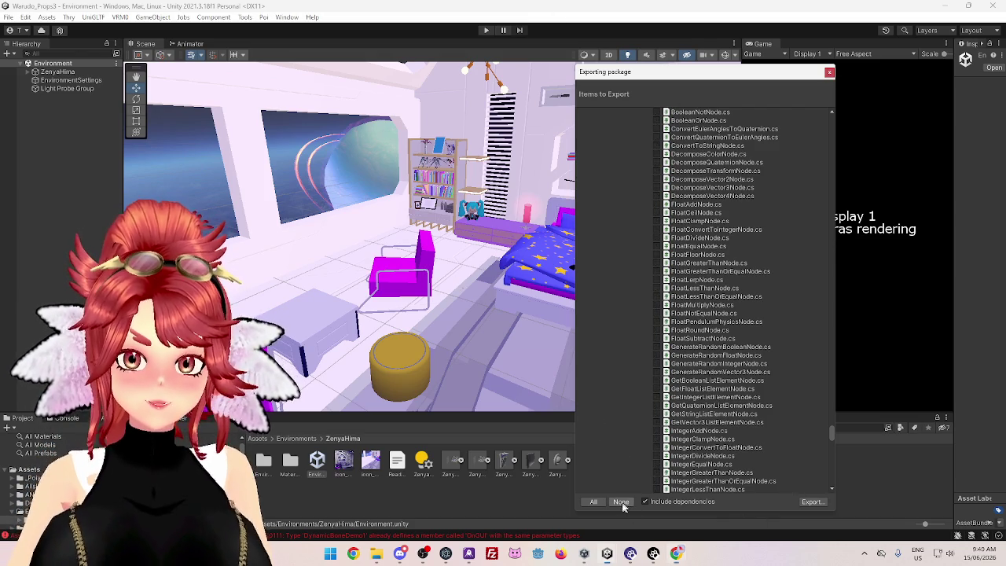
{"action": "left_click", "coordinate": [829, 71]}
Select the Environment scene's dependencies and prepare an Export Package without Include dependencies
{"action": "right_click", "coordinate": [317, 467]}
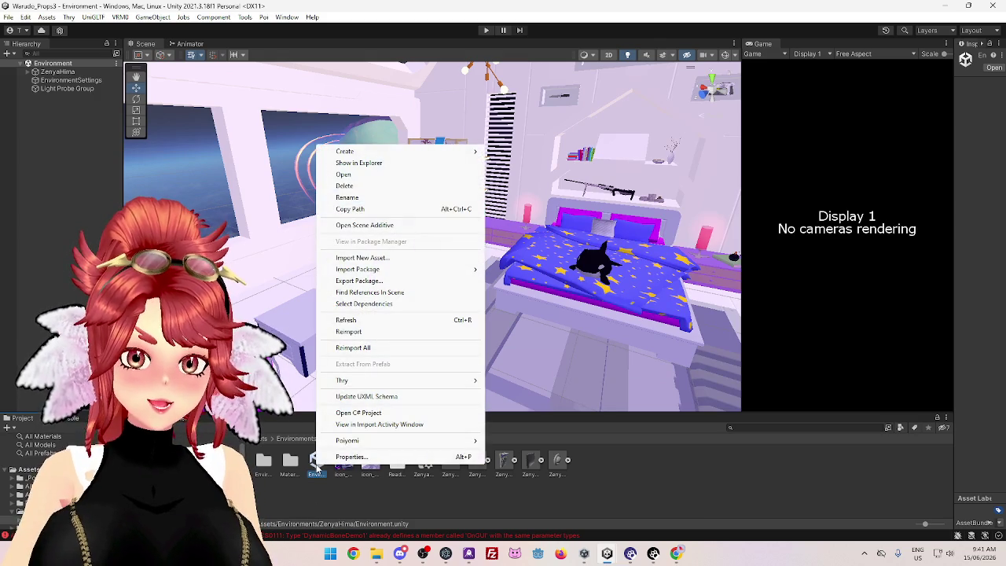
{"action": "left_click", "coordinate": [367, 304]}
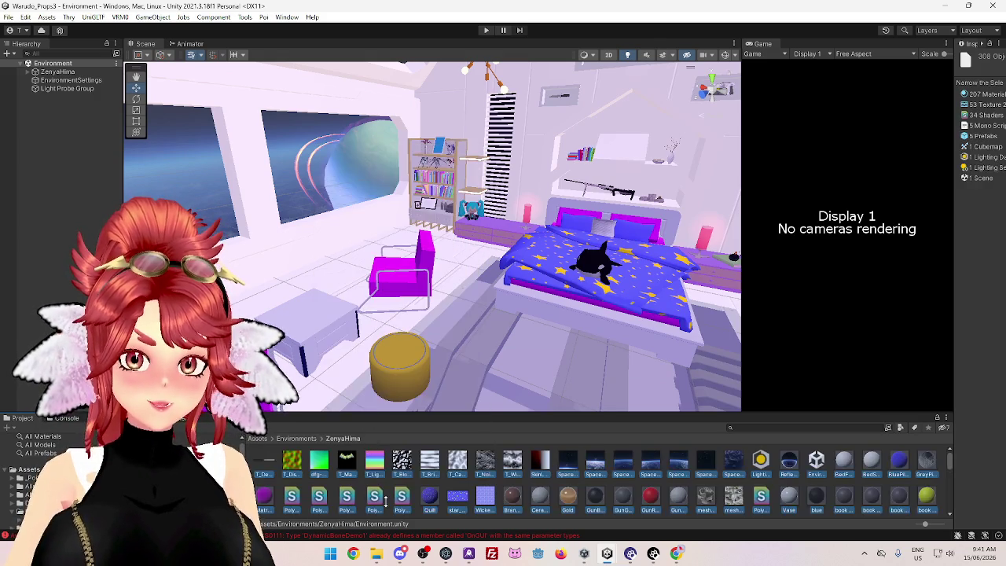
{"action": "mouse_move", "coordinate": [628, 413]}
{"action": "left_mouse_down"}
{"action": "mouse_move", "coordinate": [613, 185]}
{"action": "mouse_move", "coordinate": [611, 334]}
{"action": "left_mouse_up"}
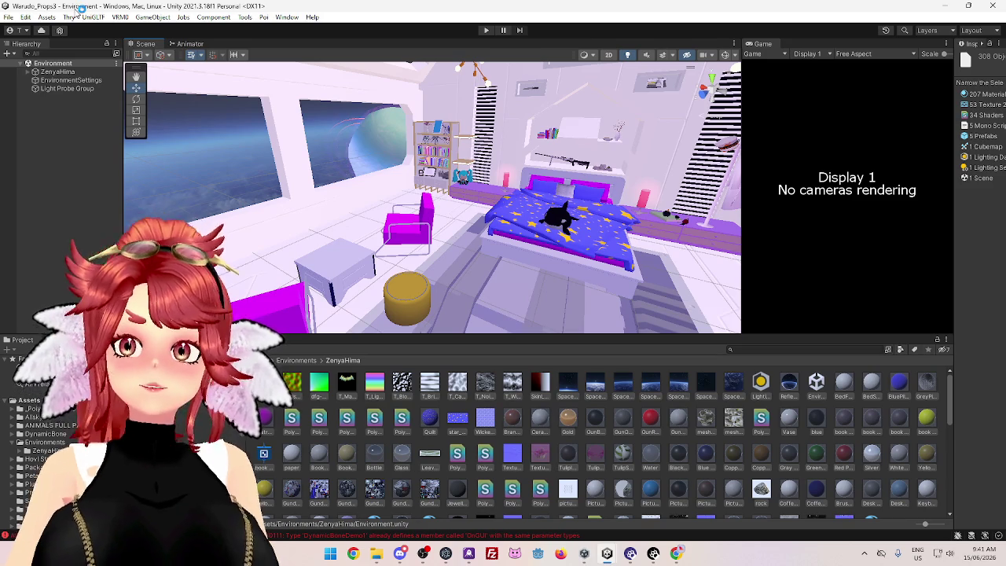
{"action": "left_click", "coordinate": [46, 17]}
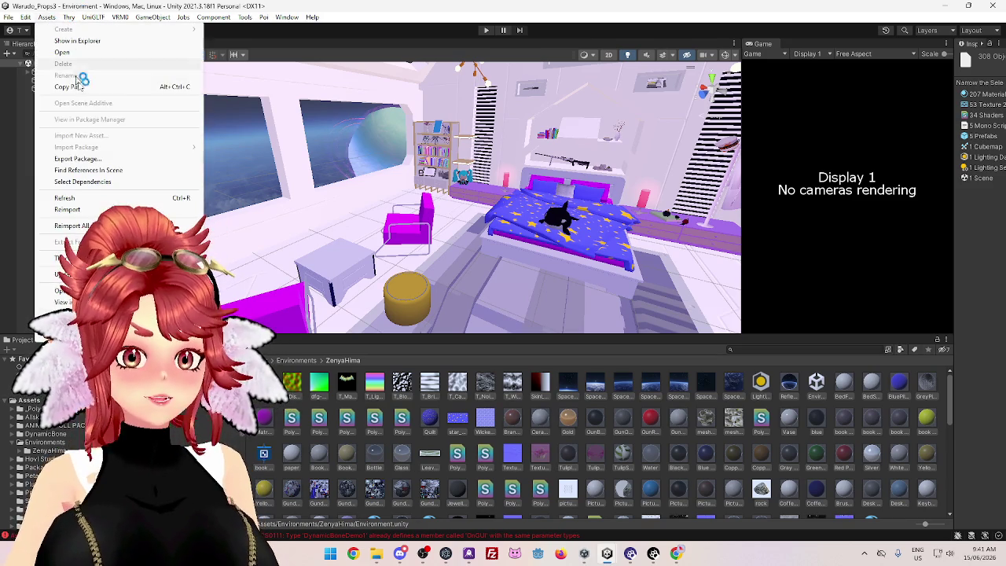
{"action": "left_click", "coordinate": [76, 159]}
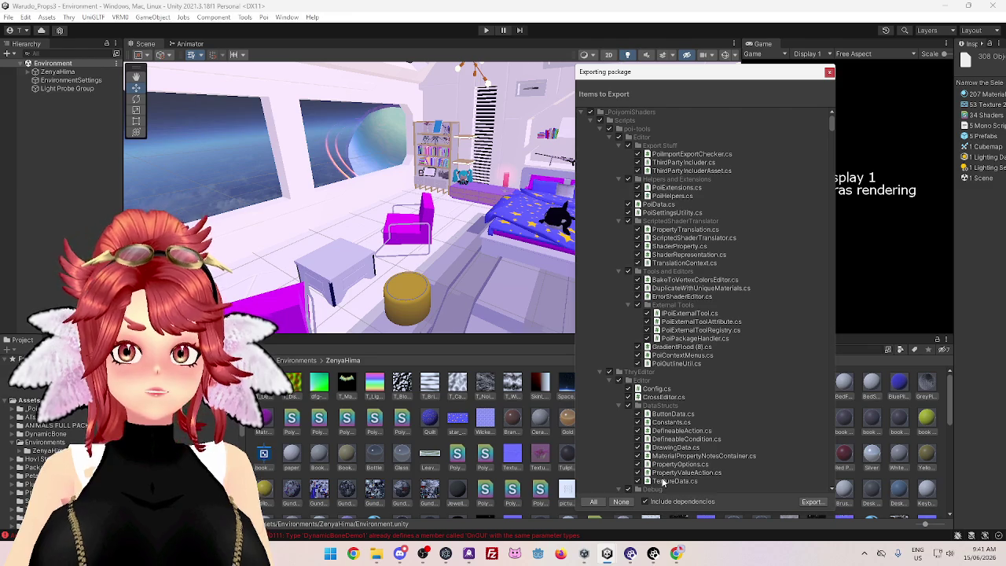
{"action": "left_click", "coordinate": [645, 501]}
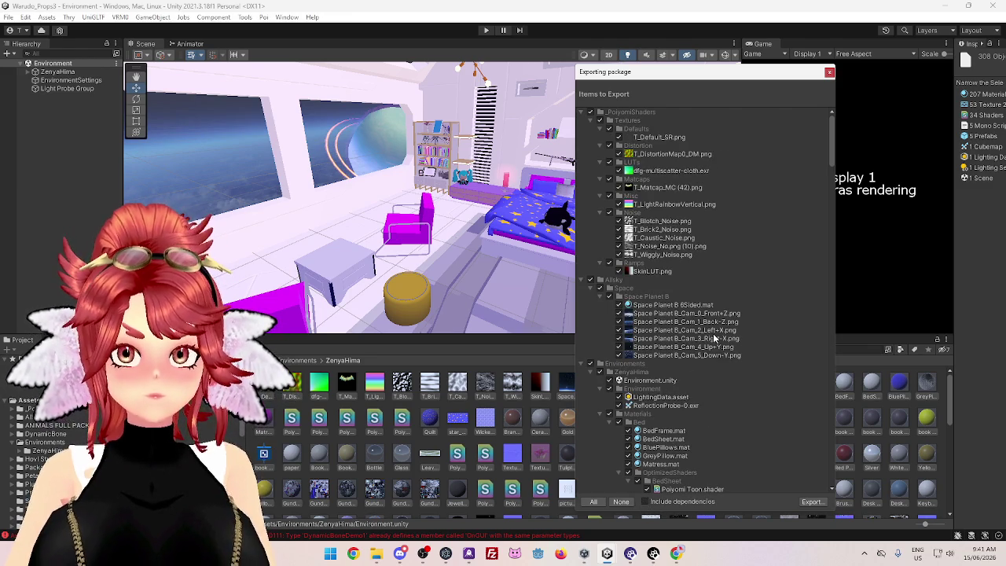
{"action": "scroll", "coordinate": [713, 335], "scroll_direction": "down", "scroll_amount": 10}
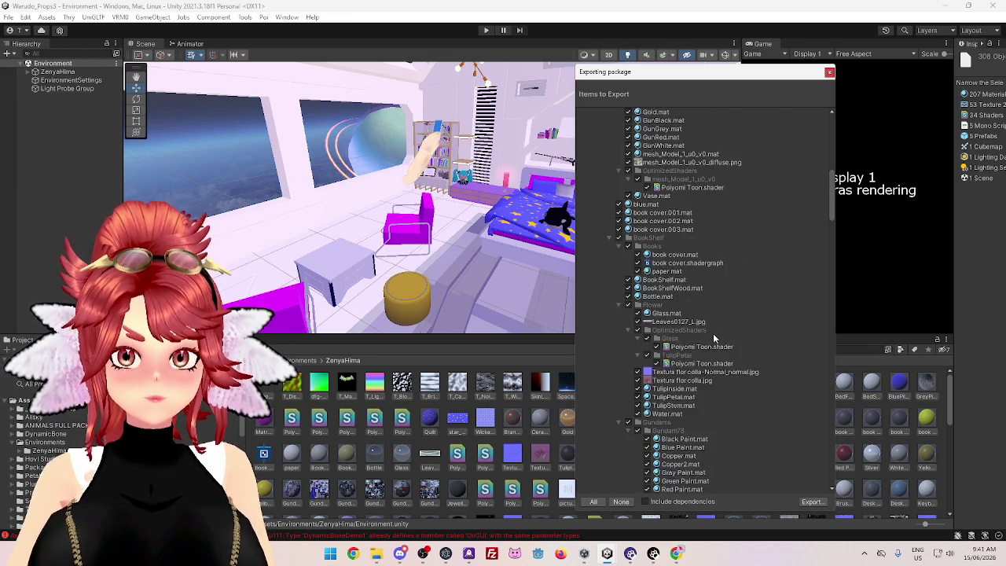
{"action": "mouse_move", "coordinate": [832, 224]}
{"action": "left_mouse_down"}
{"action": "mouse_move", "coordinate": [828, 348]}
{"action": "mouse_move", "coordinate": [840, 481]}
{"action": "left_mouse_up"}
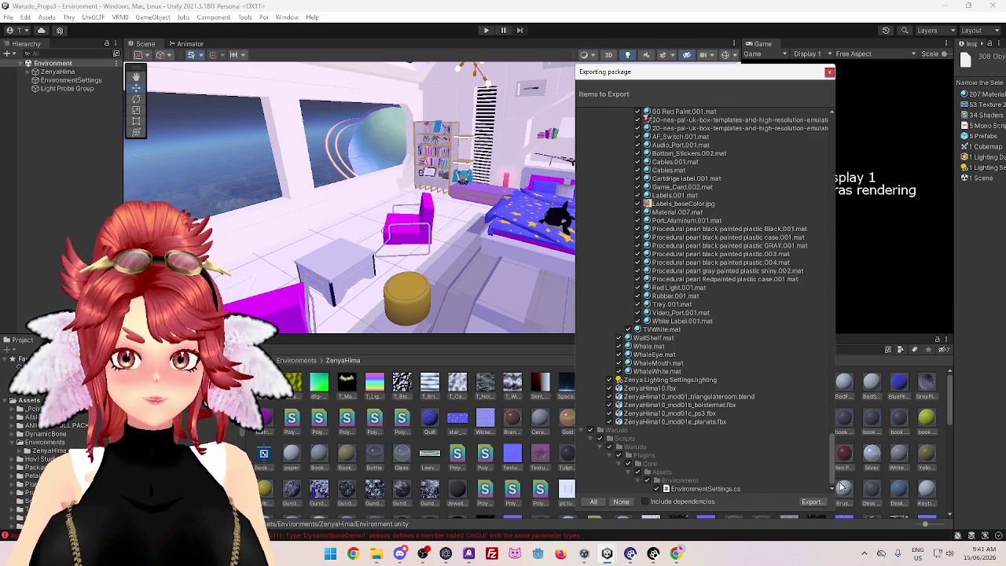
{"action": "left_click_drag", "start_coordinate": [833, 440], "coordinate": [831, 118]}
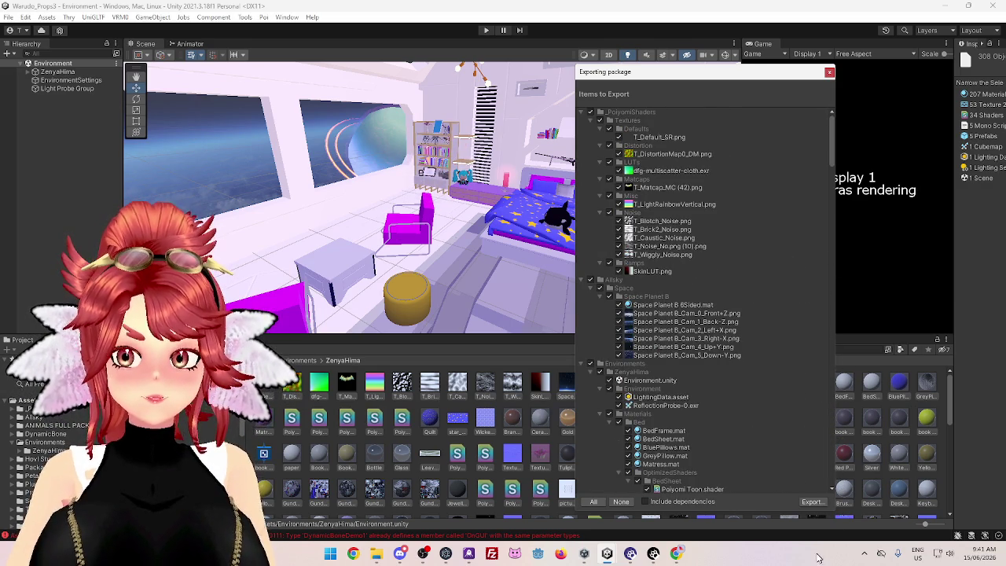
Save the package as ZenyaHima.unitypackage, confirming overwrite of the existing file
{"action": "left_click", "coordinate": [811, 503]}
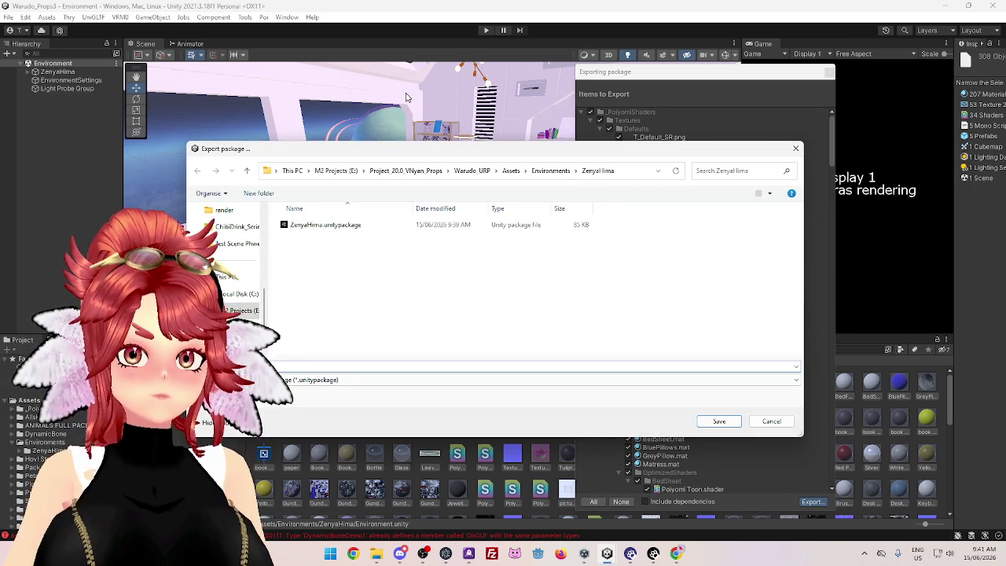
{"action": "left_click_drag", "start_coordinate": [404, 146], "coordinate": [452, 93]}
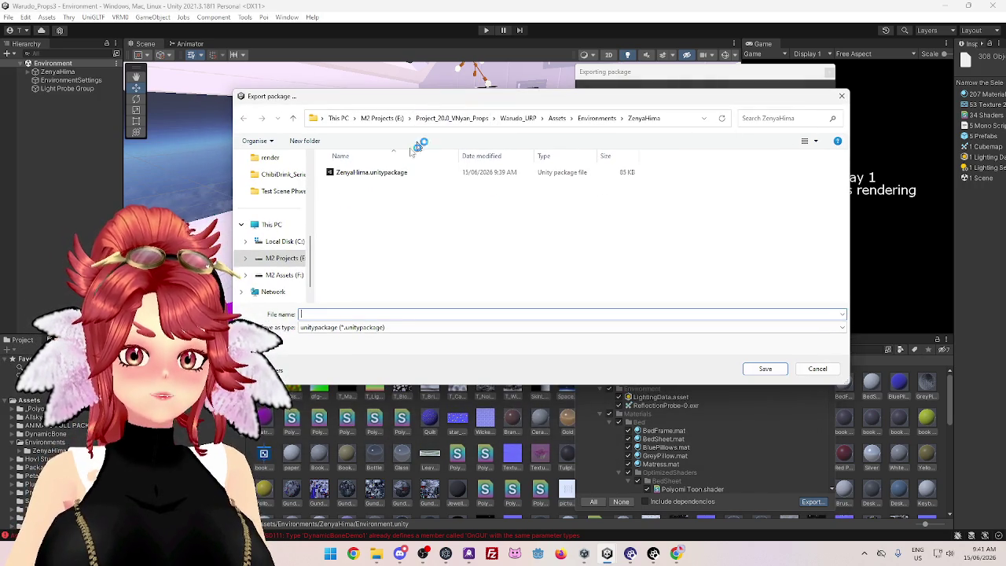
{"action": "left_click", "coordinate": [384, 174]}
{"action": "left_click", "coordinate": [765, 369]}
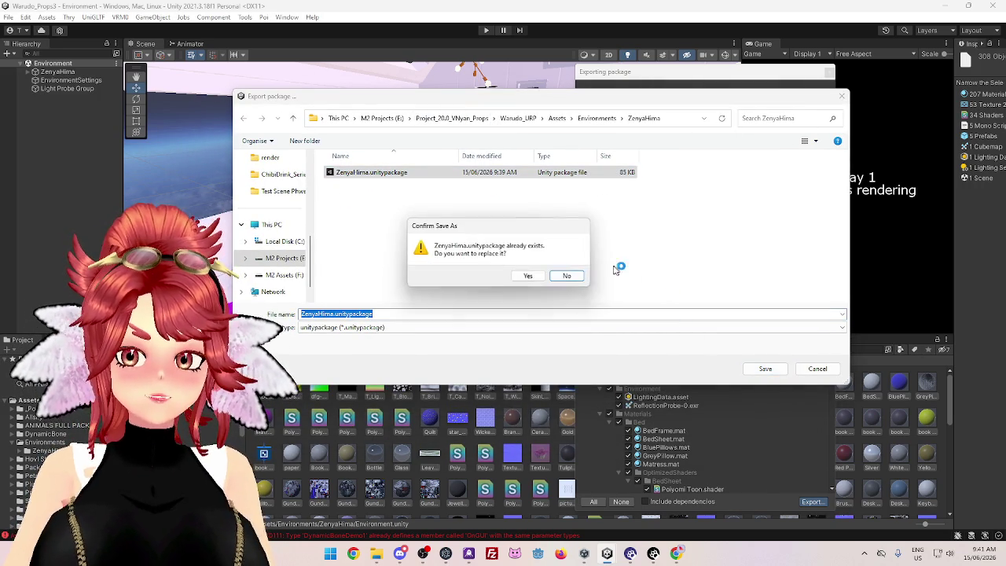
{"action": "left_click", "coordinate": [528, 275]}
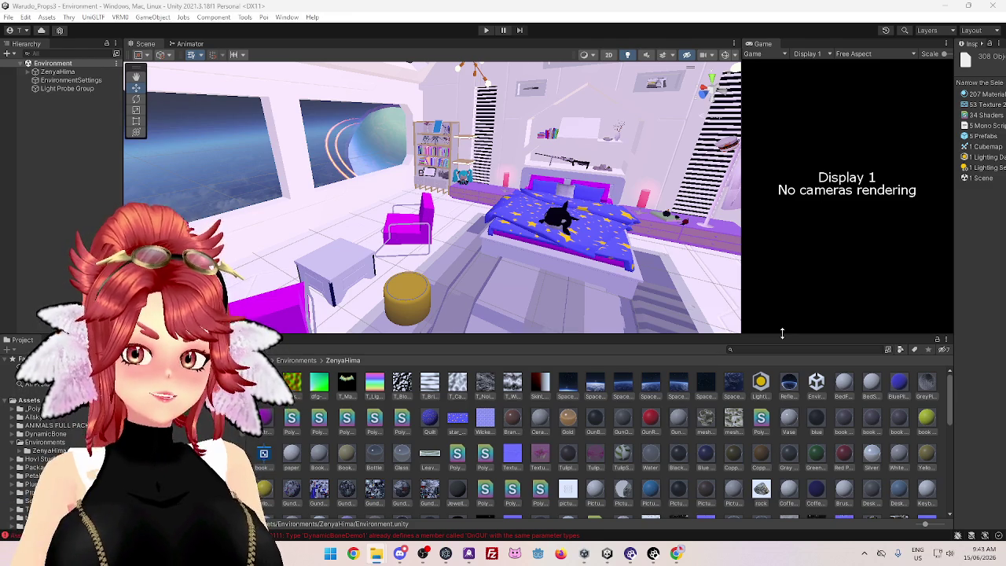
Orbit the Scene view past the room's right side toward the magenta chairs and bed
{"action": "mouse_move", "coordinate": [605, 231]}
{"action": "left_mouse_down"}
{"action": "mouse_move", "coordinate": [655, 233]}
{"action": "mouse_move", "coordinate": [554, 245]}
{"action": "mouse_move", "coordinate": [454, 234]}
{"action": "mouse_move", "coordinate": [554, 226]}
{"action": "mouse_move", "coordinate": [650, 267]}
{"action": "mouse_move", "coordinate": [607, 256]}
{"action": "mouse_move", "coordinate": [615, 272]}
{"action": "mouse_move", "coordinate": [597, 269]}
{"action": "mouse_move", "coordinate": [573, 265]}
{"action": "mouse_move", "coordinate": [573, 254]}
{"action": "mouse_move", "coordinate": [511, 270]}
{"action": "mouse_move", "coordinate": [519, 267]}
{"action": "left_mouse_up"}
{"action": "mouse_move", "coordinate": [433, 187]}
{"action": "left_mouse_down"}
{"action": "mouse_move", "coordinate": [429, 206]}
{"action": "mouse_move", "coordinate": [397, 230]}
{"action": "mouse_move", "coordinate": [414, 259]}
{"action": "mouse_move", "coordinate": [497, 228]}
{"action": "mouse_move", "coordinate": [561, 246]}
{"action": "mouse_move", "coordinate": [524, 235]}
{"action": "mouse_move", "coordinate": [609, 242]}
{"action": "mouse_move", "coordinate": [566, 236]}
{"action": "left_mouse_up"}
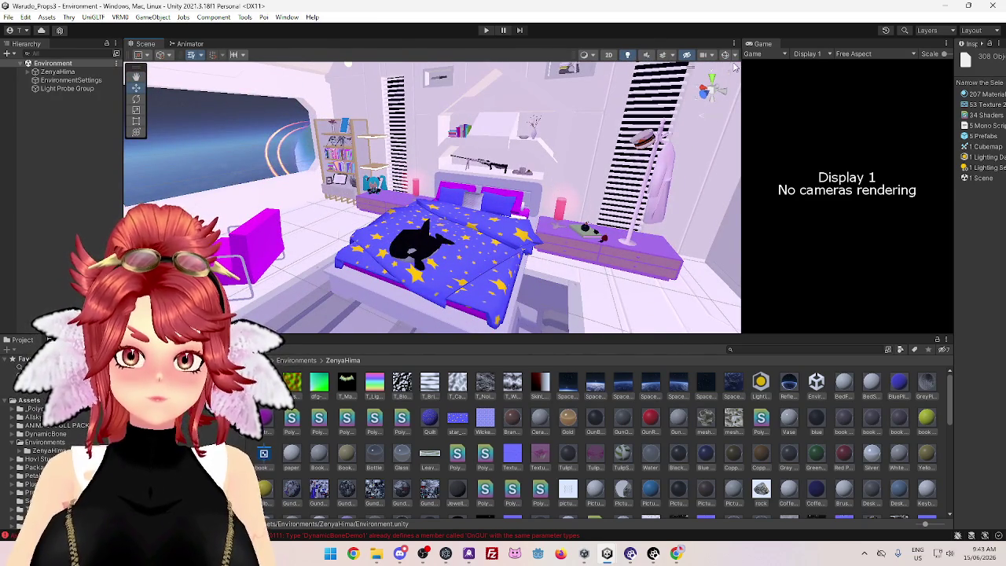
Check the Draw Mode dropdown, zoom the Scene view, and make it taller
{"action": "left_click", "coordinate": [584, 56]}
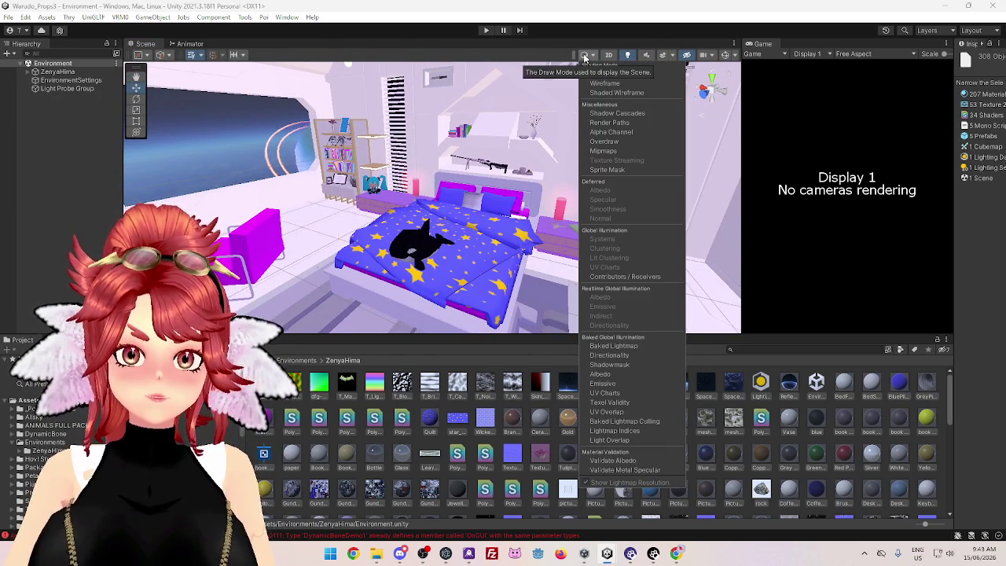
{"action": "left_click", "coordinate": [584, 56]}
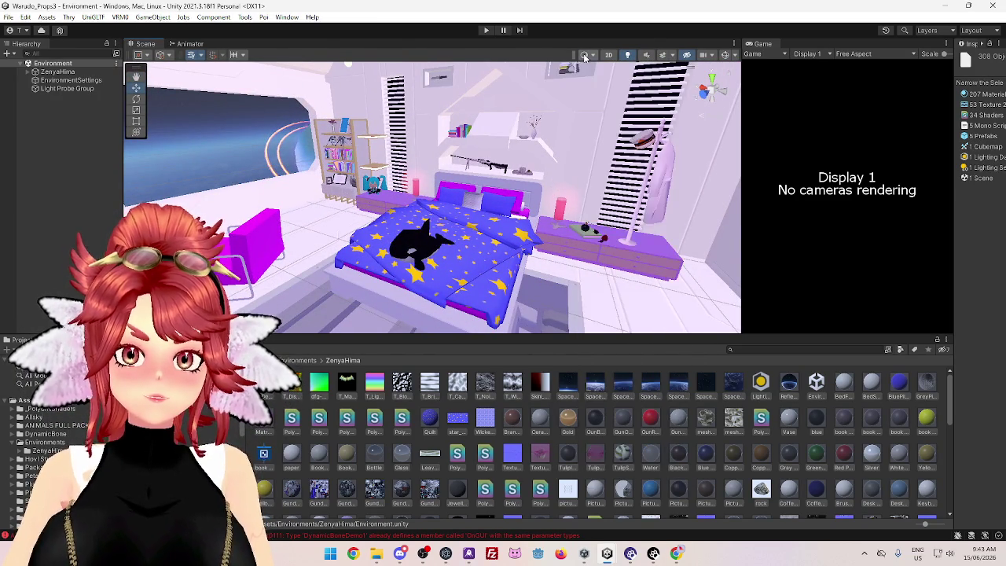
{"action": "scroll", "coordinate": [474, 194], "scroll_direction": "down", "scroll_amount": 5}
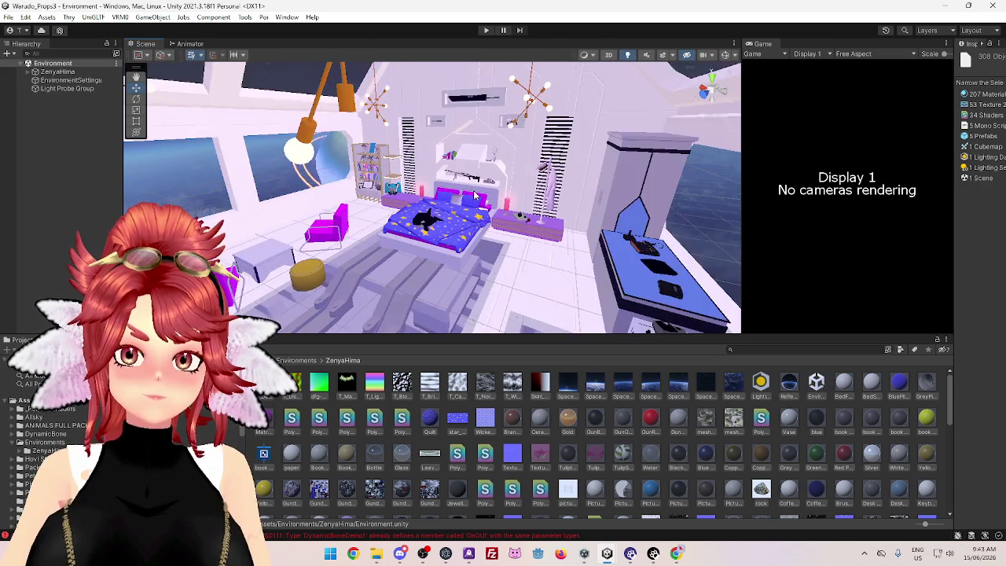
{"action": "scroll", "coordinate": [492, 222], "scroll_direction": "up", "scroll_amount": 3}
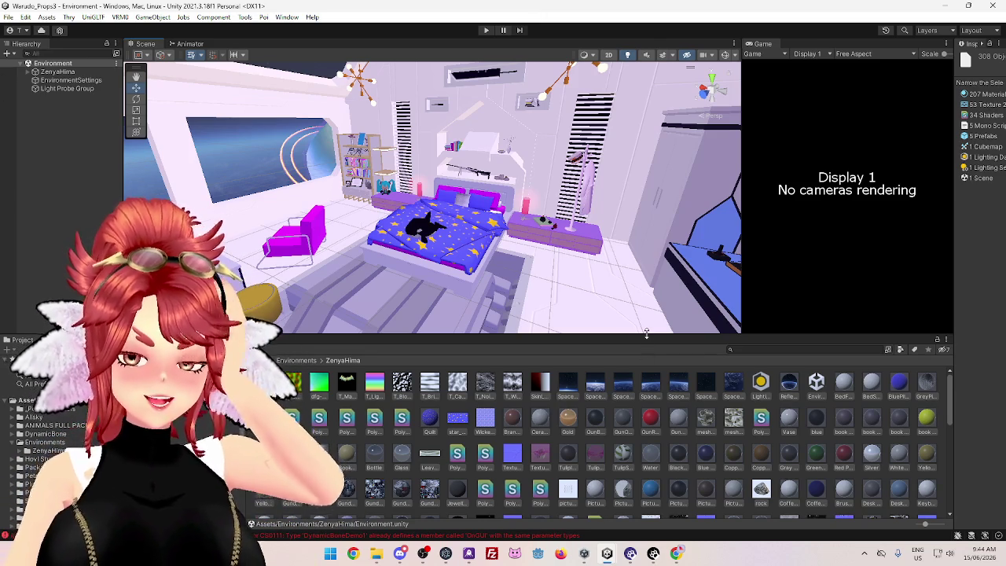
{"action": "left_click_drag", "start_coordinate": [647, 336], "coordinate": [647, 360]}
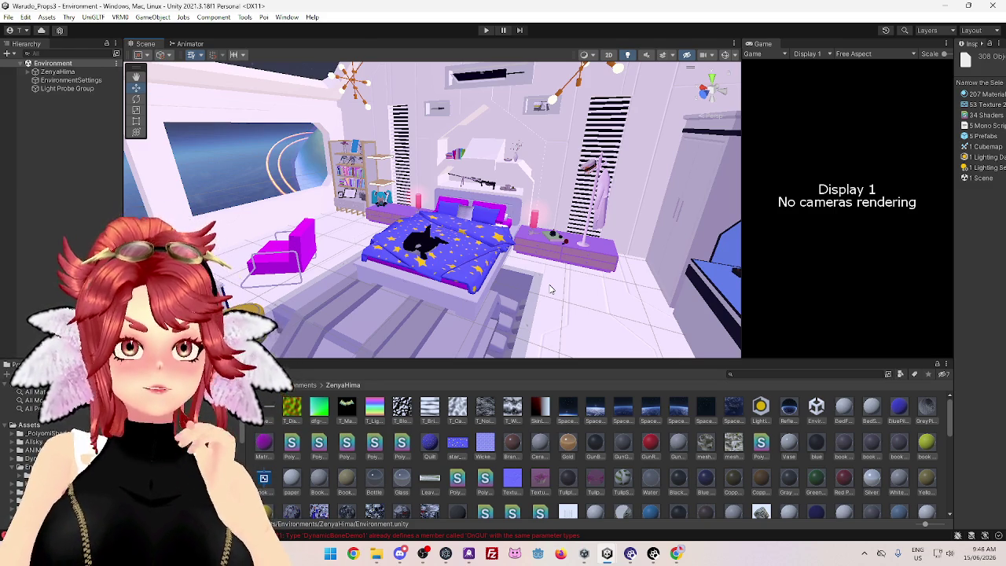
Adjust the panel splitter and orbit and zoom to a front view of the bed and bookshelf
{"action": "left_click_drag", "start_coordinate": [606, 361], "coordinate": [593, 317]}
{"action": "scroll", "coordinate": [597, 271], "scroll_direction": "up", "scroll_amount": 1}
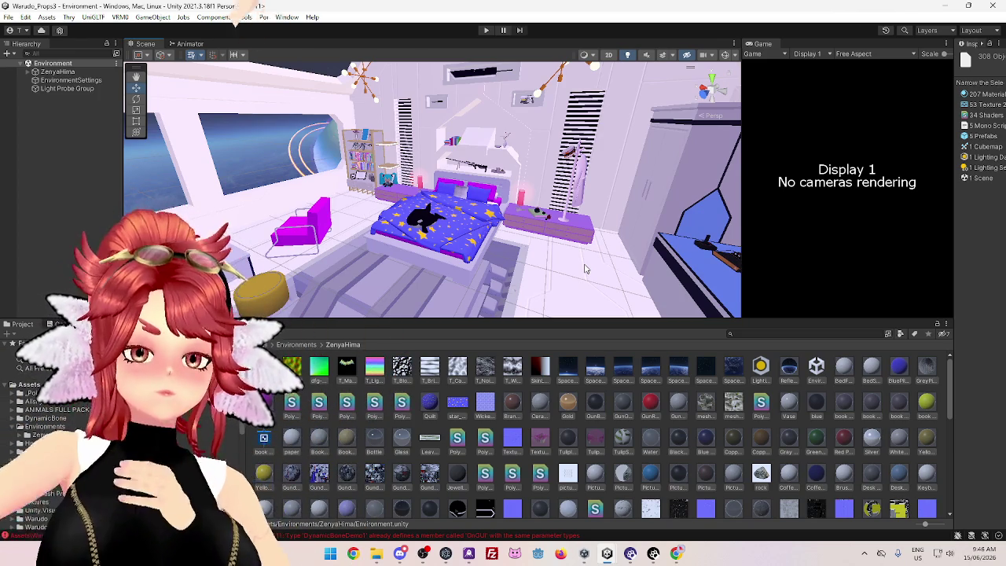
{"action": "left_click_drag", "start_coordinate": [563, 318], "coordinate": [563, 325]}
{"action": "scroll", "coordinate": [554, 259], "scroll_direction": "up", "scroll_amount": 5}
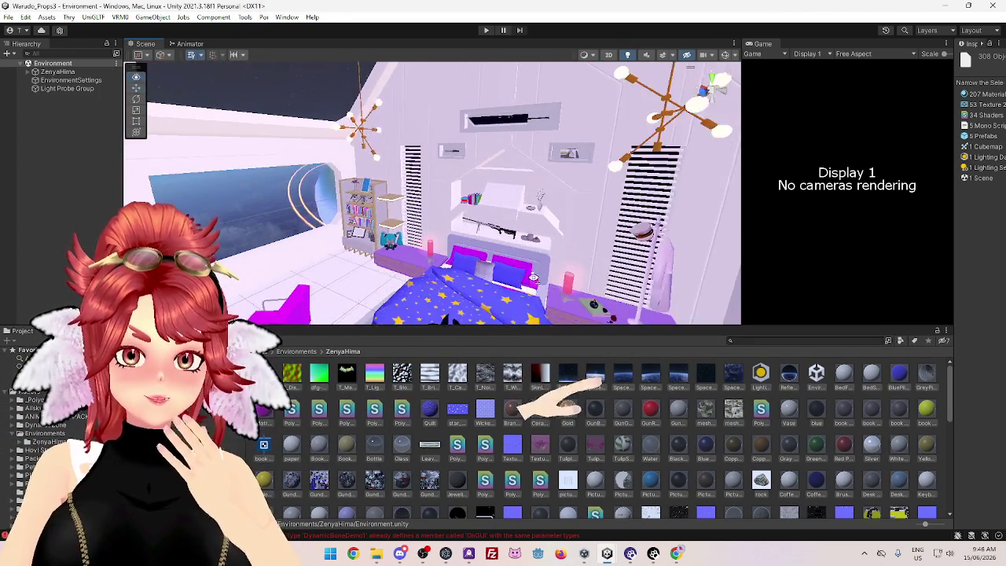
{"action": "scroll", "coordinate": [515, 272], "scroll_direction": "down", "scroll_amount": 5}
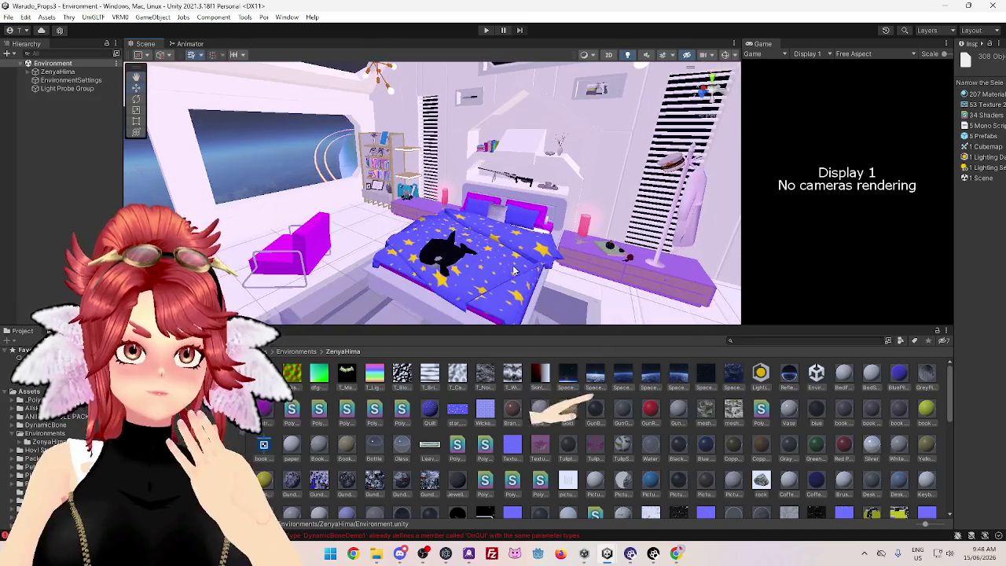
{"action": "mouse_move", "coordinate": [494, 202]}
{"action": "left_mouse_down"}
{"action": "mouse_move", "coordinate": [519, 206]}
{"action": "mouse_move", "coordinate": [527, 189]}
{"action": "mouse_move", "coordinate": [525, 220]}
{"action": "left_mouse_up"}
{"action": "mouse_move", "coordinate": [570, 331]}
{"action": "left_mouse_down"}
{"action": "mouse_move", "coordinate": [574, 349]}
{"action": "mouse_move", "coordinate": [580, 315]}
{"action": "left_mouse_up"}
{"action": "mouse_move", "coordinate": [564, 274]}
{"action": "left_mouse_down"}
{"action": "mouse_move", "coordinate": [556, 245]}
{"action": "mouse_move", "coordinate": [606, 252]}
{"action": "left_mouse_up"}
{"action": "scroll", "coordinate": [606, 253], "scroll_direction": "up", "scroll_amount": 2}
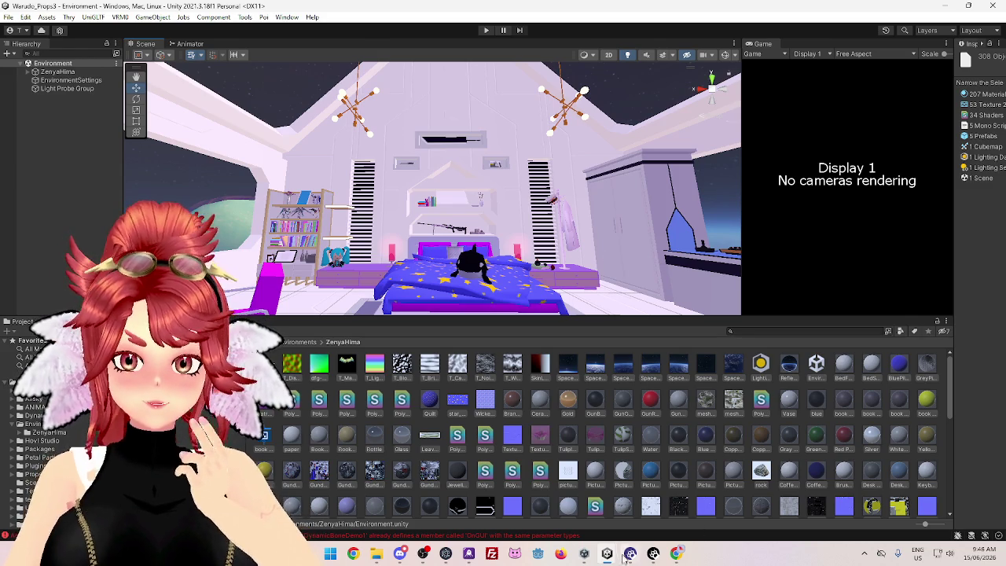
In Warudo_URP, delete ZenyaHima.unitypackage from the ZenyaHima folder and confirm
{"action": "mouse_move", "coordinate": [611, 558]}
{"action": "left_click", "coordinate": [550, 481]}
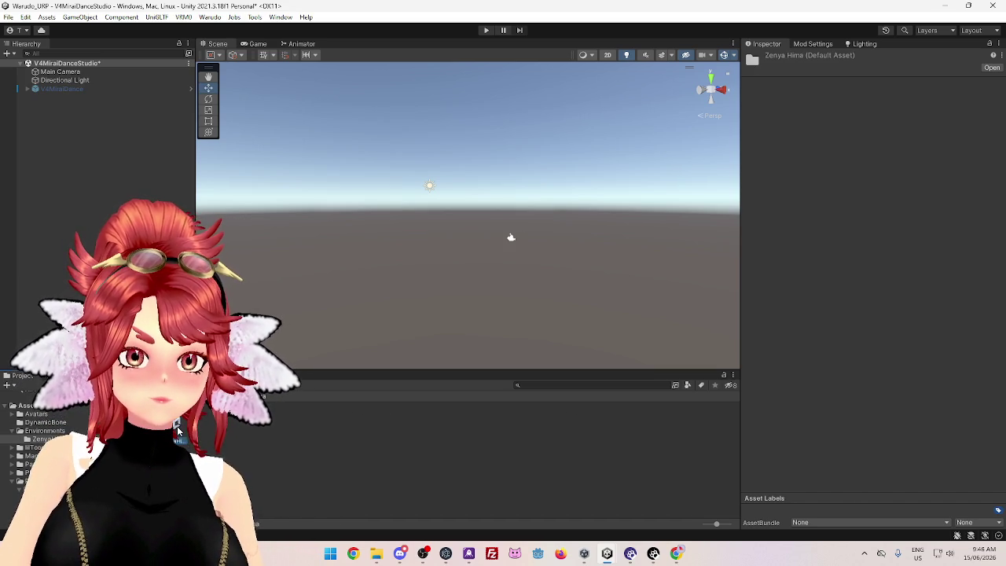
{"action": "left_click", "coordinate": [286, 424]}
{"action": "key", "text": "Delete"}
{"action": "left_click", "coordinate": [531, 296]}
Return to the Warudo_Props3 project window
{"action": "mouse_move", "coordinate": [607, 553]}
{"action": "left_click", "coordinate": [664, 507]}
{"action": "scroll", "coordinate": [561, 446], "scroll_direction": "down", "scroll_amount": 2}
{"action": "scroll", "coordinate": [561, 445], "scroll_direction": "up", "scroll_amount": 1}
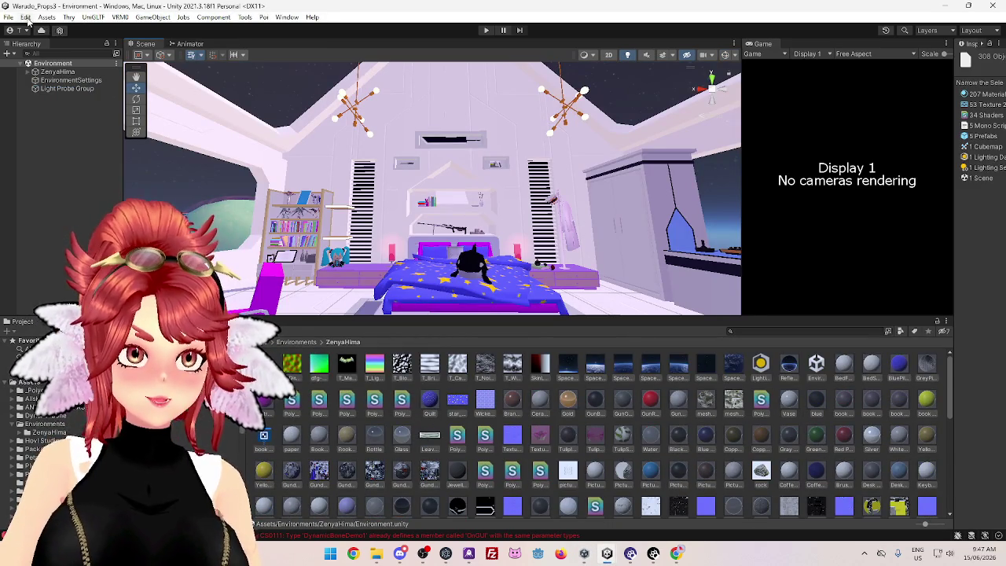
{"action": "left_click", "coordinate": [26, 17]}
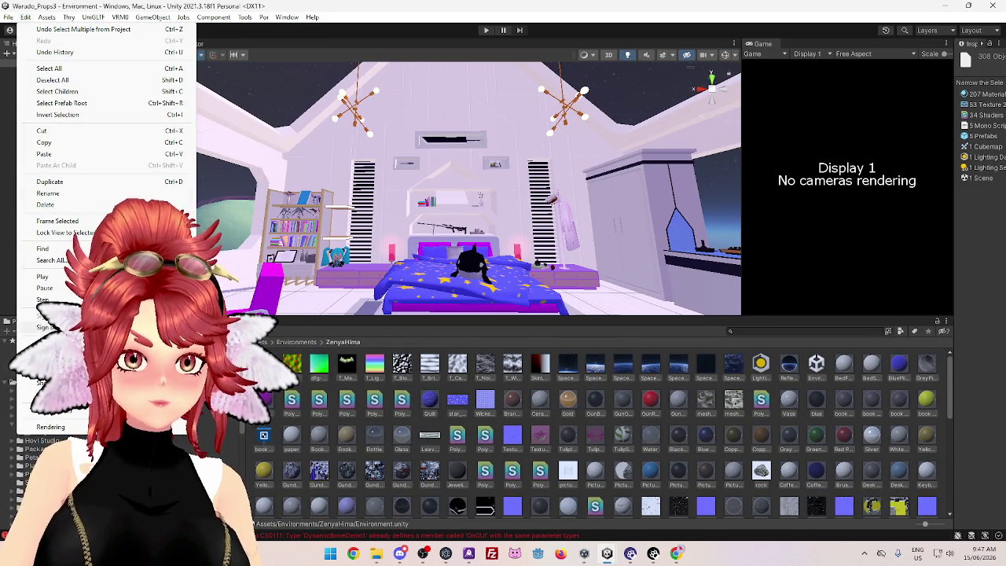
Start an Export Package without dependencies, cancel the save dialog, and bring up the Unity window previews
{"action": "mouse_move", "coordinate": [47, 17]}
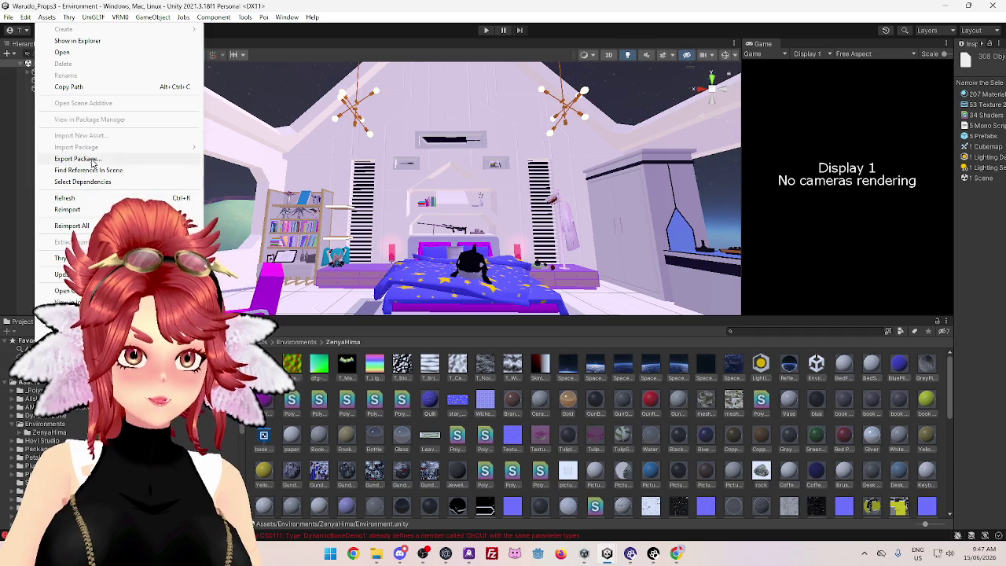
{"action": "left_click", "coordinate": [77, 158]}
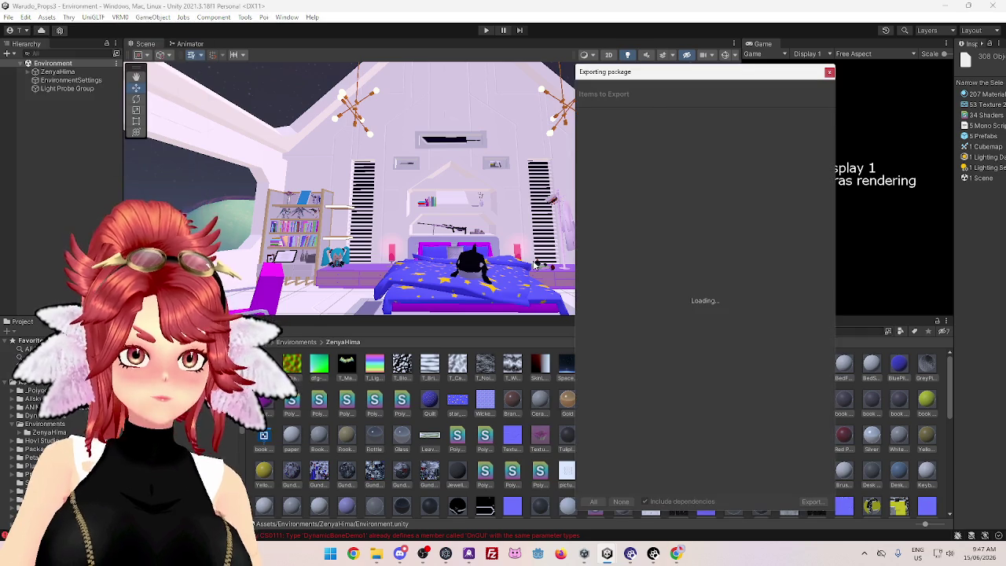
{"action": "left_click", "coordinate": [644, 501]}
{"action": "left_click", "coordinate": [810, 503]}
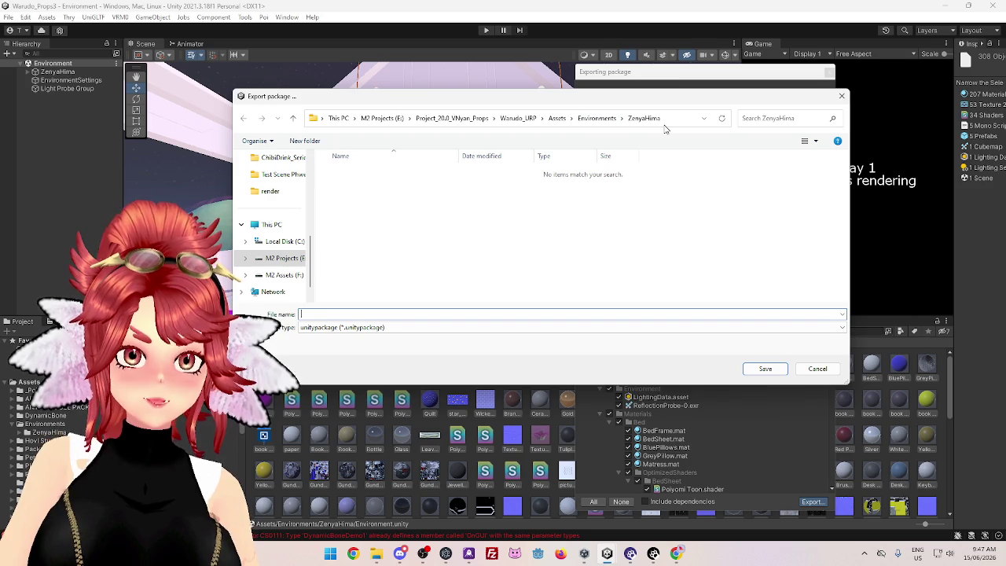
{"action": "left_click", "coordinate": [332, 327]}
{"action": "type", "text": "Zen"}
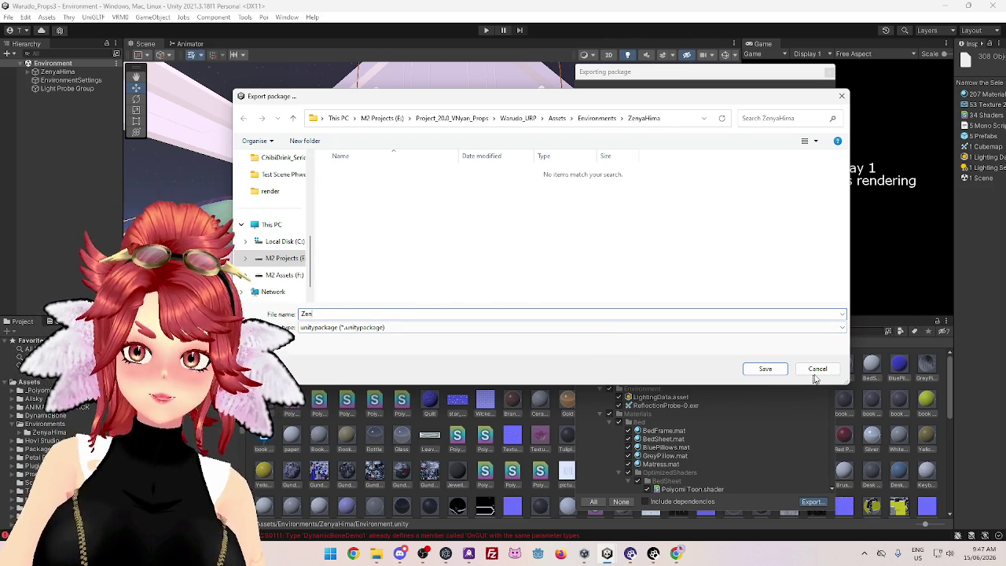
{"action": "left_click", "coordinate": [815, 373]}
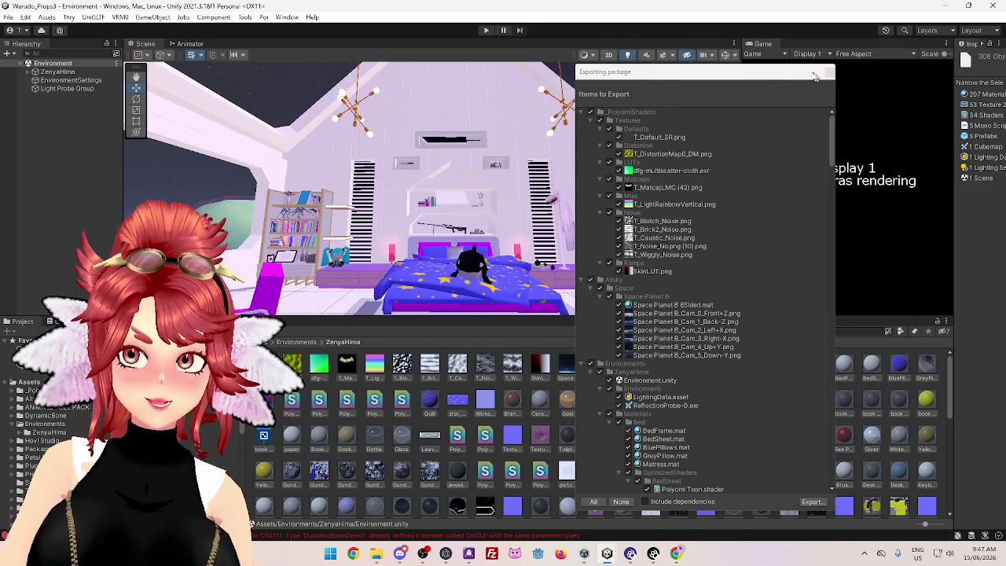
{"action": "mouse_move", "coordinate": [609, 557]}
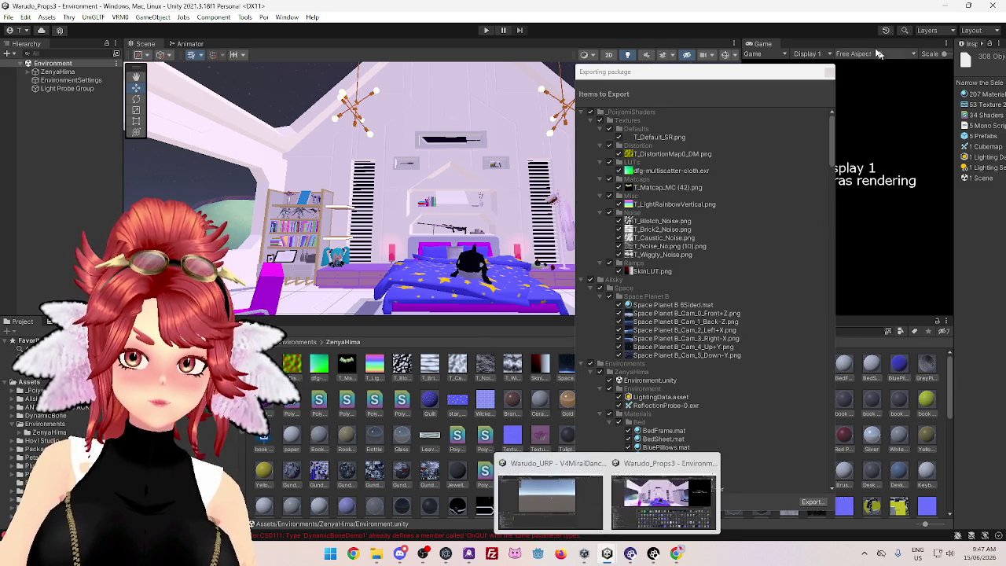
{"action": "left_click", "coordinate": [711, 476]}
In Warudo_URP, browse Import Custom Package to the ZenyaHima folder, then cancel
{"action": "left_click", "coordinate": [548, 498]}
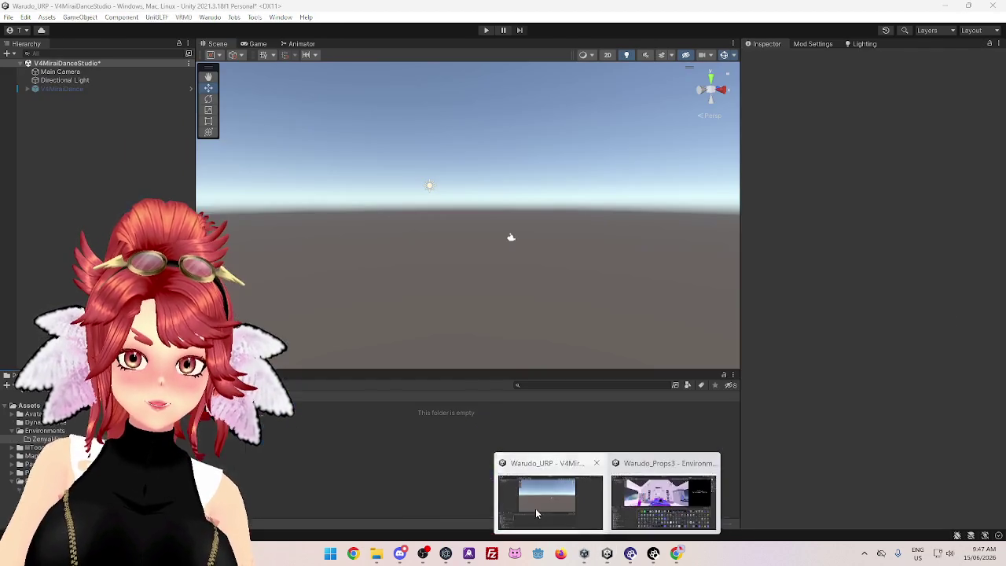
{"action": "left_click", "coordinate": [46, 16]}
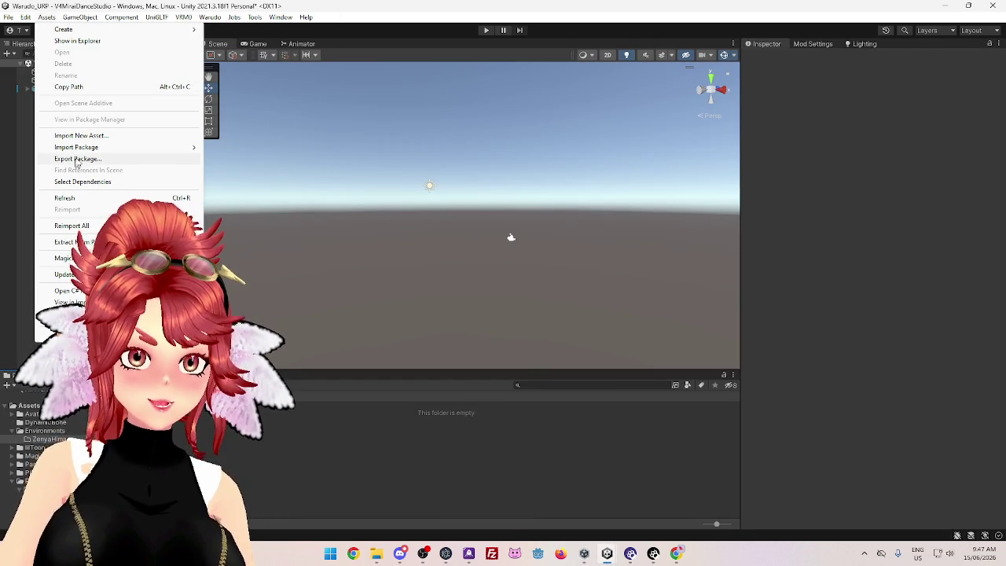
{"action": "mouse_move", "coordinate": [76, 147]}
{"action": "left_click", "coordinate": [243, 147]}
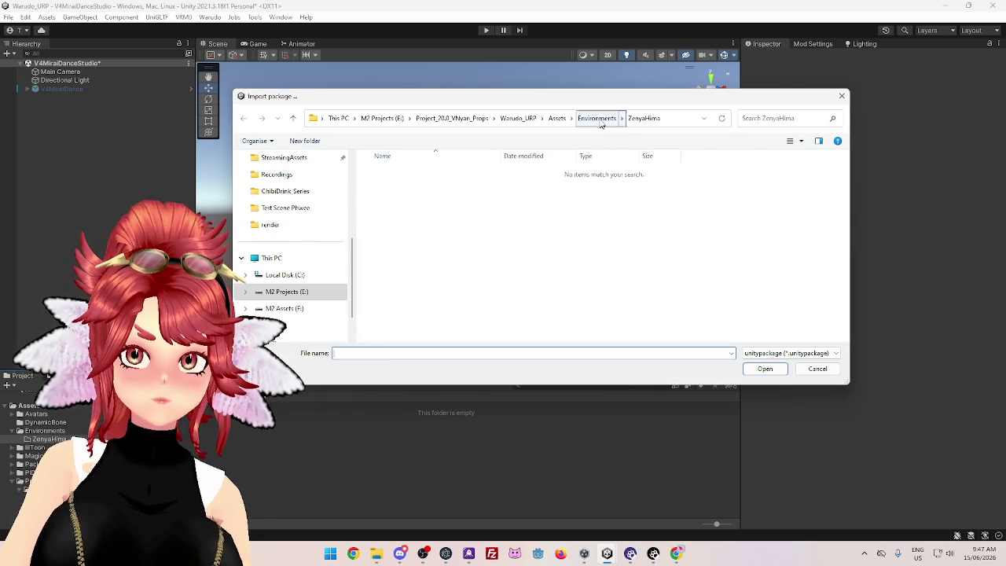
{"action": "left_click", "coordinate": [596, 118]}
{"action": "double_click", "coordinate": [400, 174]}
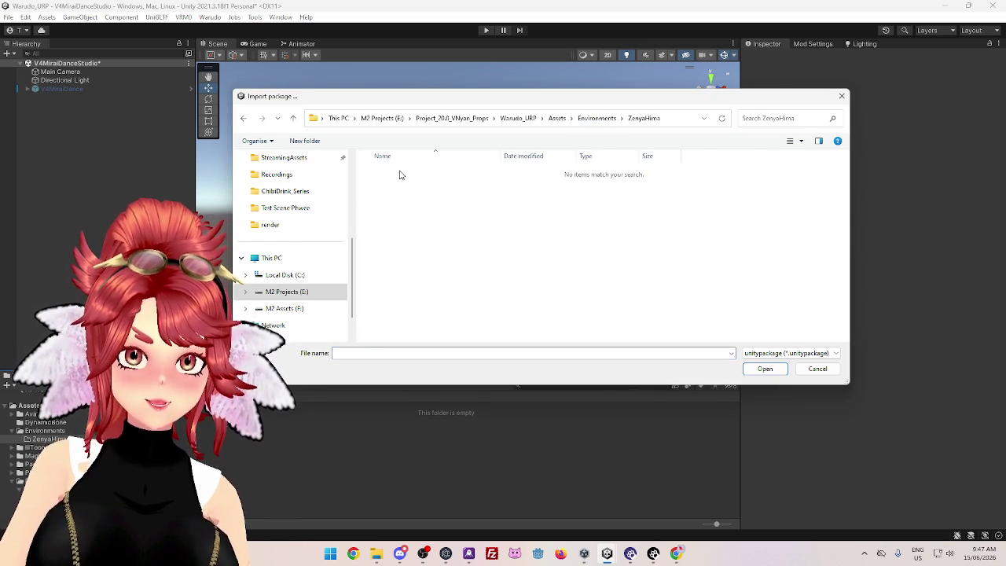
{"action": "left_click", "coordinate": [818, 368]}
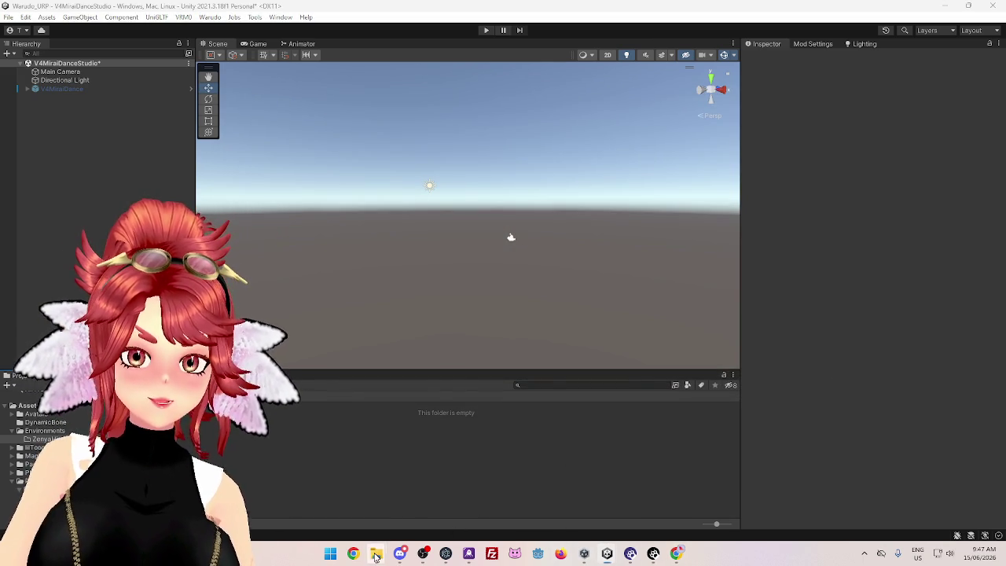
Check the ZenyaHima folder in File Explorer and enlarge the Project panel slightly
{"action": "mouse_move", "coordinate": [376, 556]}
{"action": "left_click", "coordinate": [487, 478]}
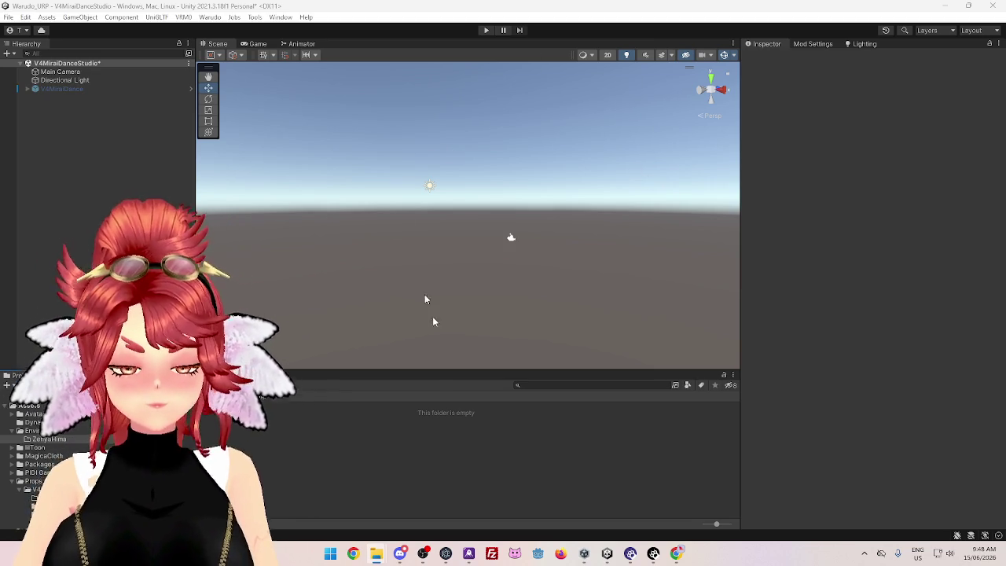
{"action": "left_click_drag", "start_coordinate": [438, 371], "coordinate": [437, 348]}
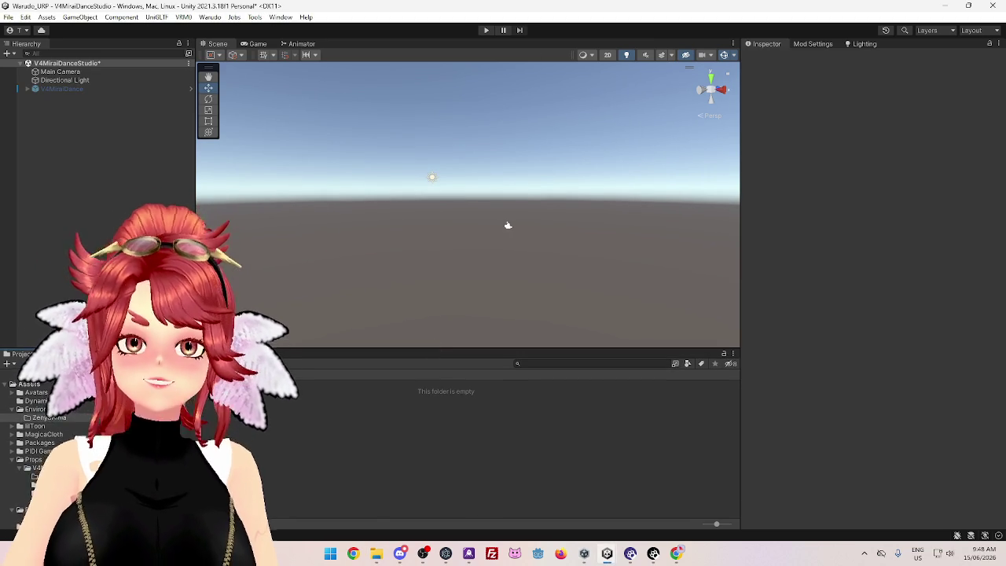
Export Warudo_Props3's ZenyaHima package without dependencies into Warudo_URP/Assets/Environments/ZenyaHima
{"action": "mouse_move", "coordinate": [630, 553]}
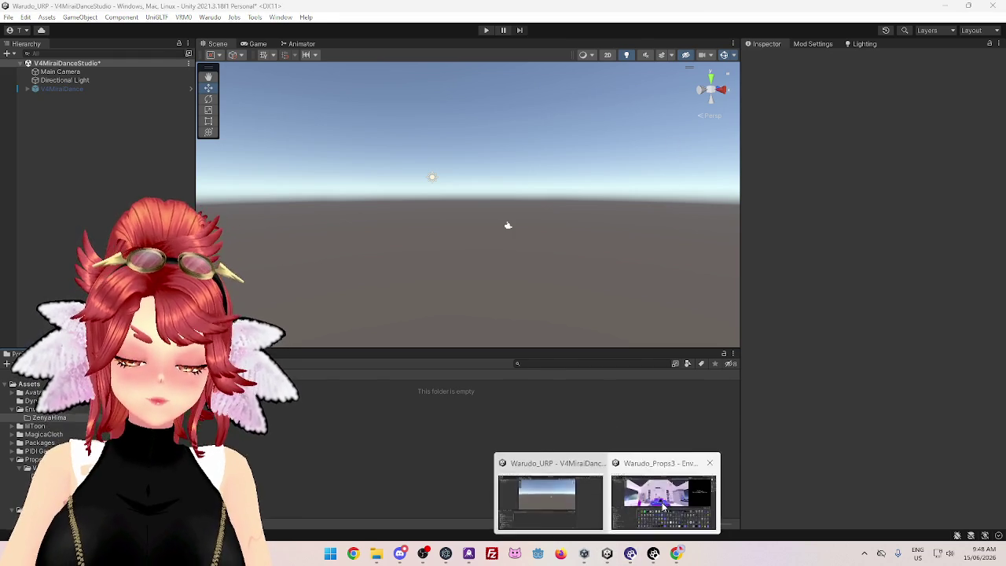
{"action": "left_click", "coordinate": [662, 503]}
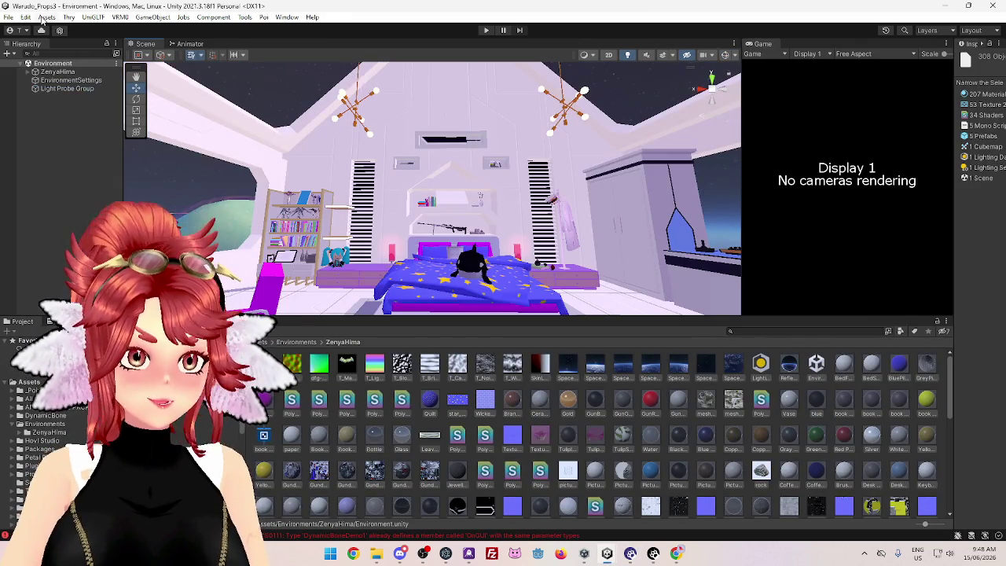
{"action": "left_click", "coordinate": [46, 18]}
{"action": "left_click", "coordinate": [76, 159]}
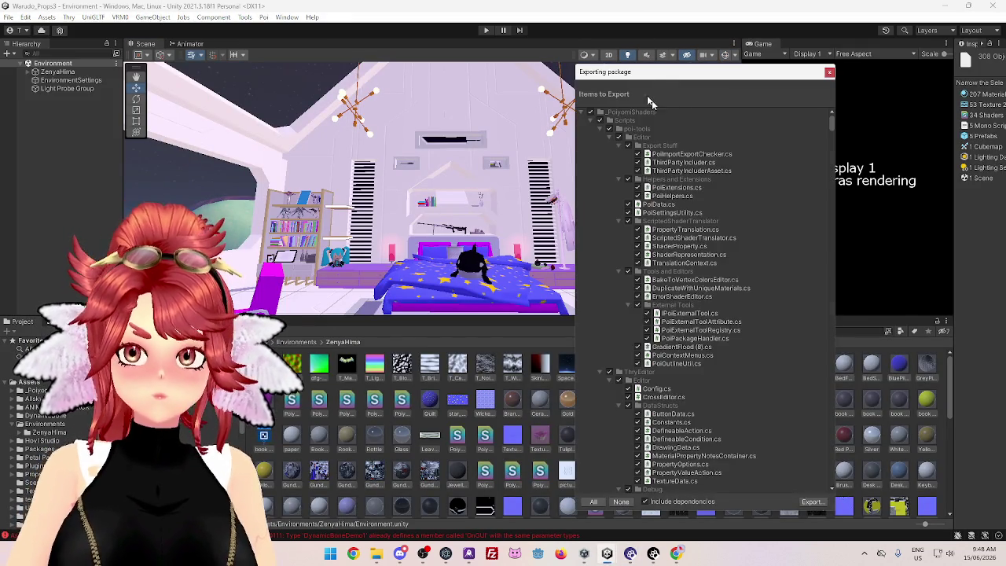
{"action": "left_click", "coordinate": [645, 503]}
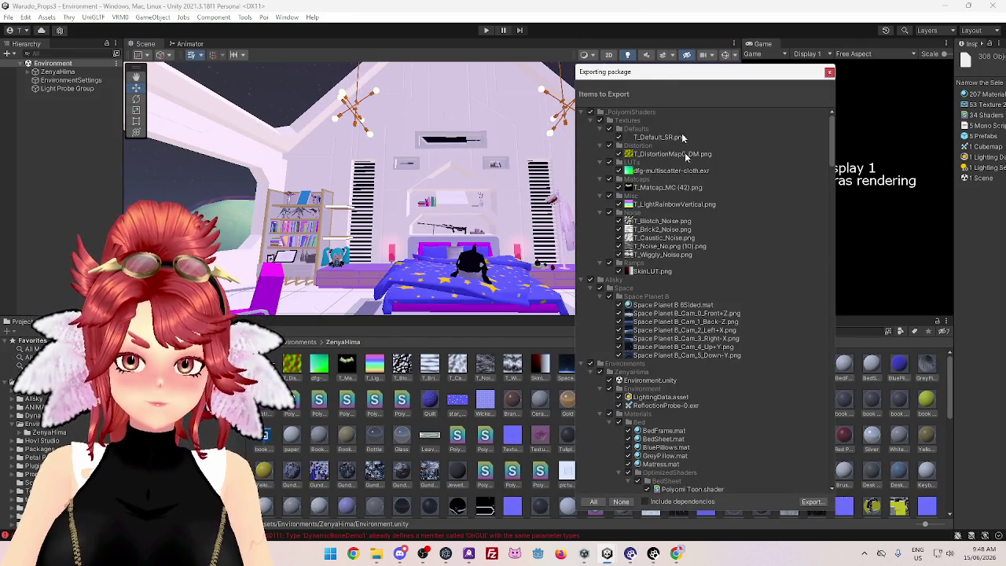
{"action": "left_click", "coordinate": [806, 503]}
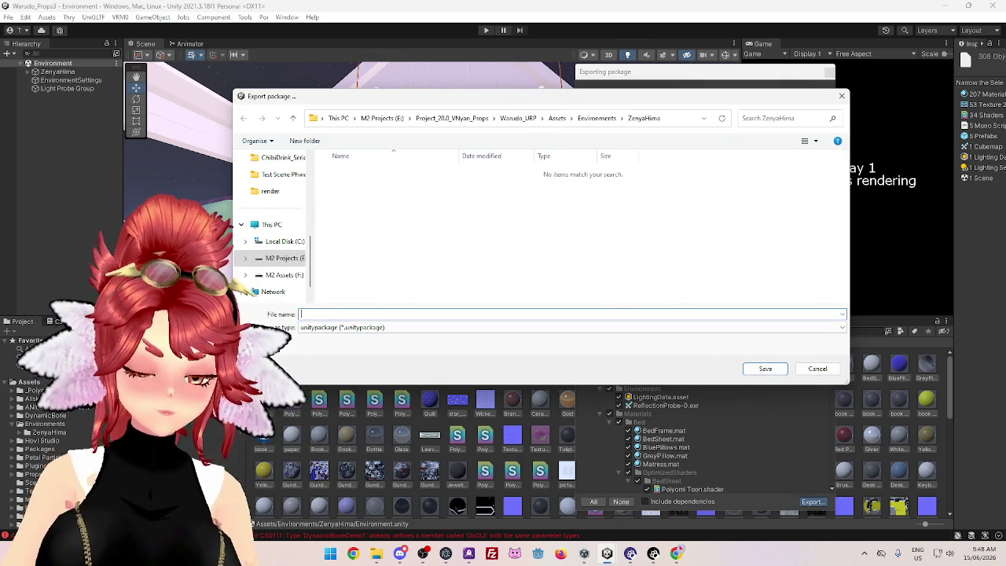
{"action": "left_click", "coordinate": [767, 368]}
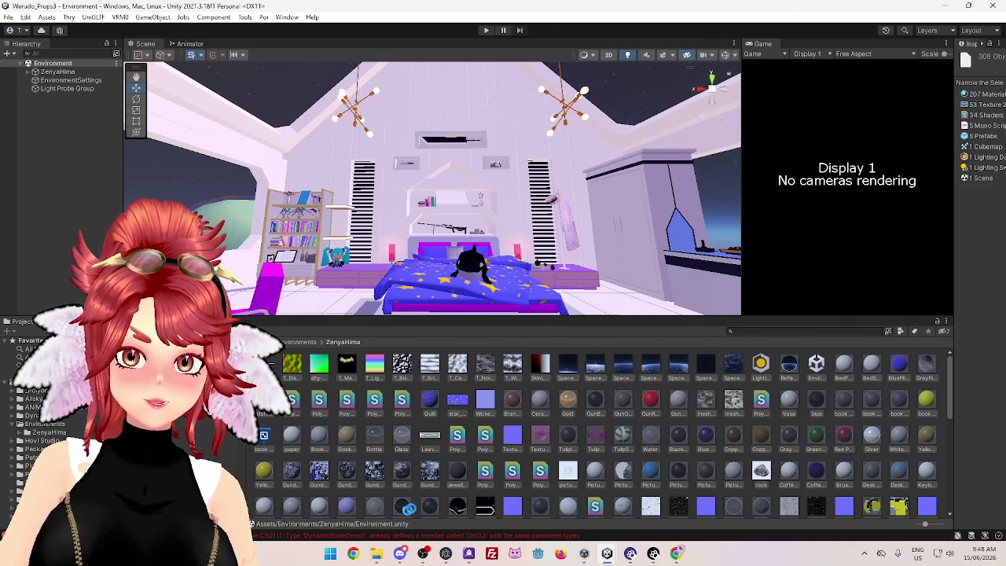
Briefly check the ZenyaHima folder on disk while the export compresses
{"action": "mouse_move", "coordinate": [381, 554]}
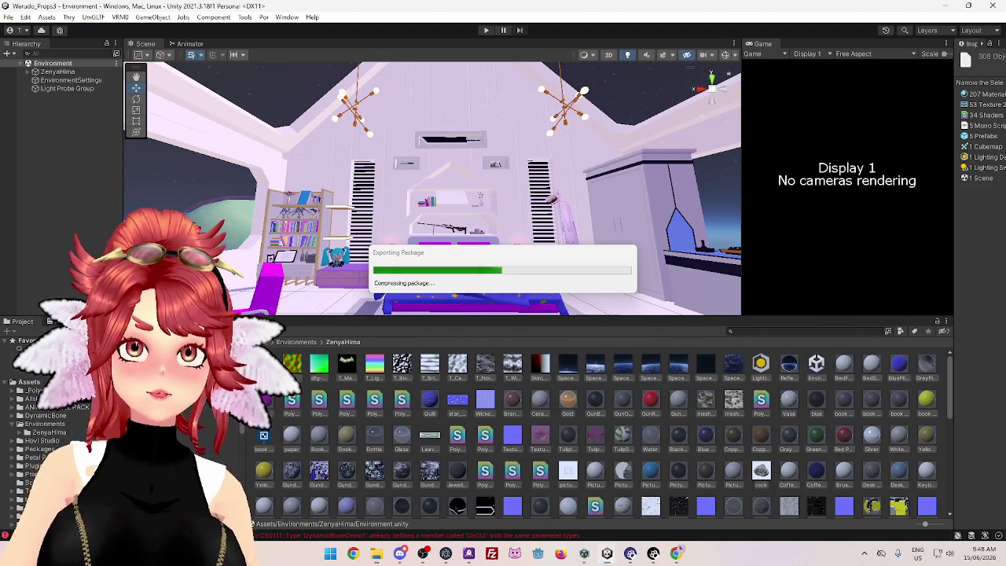
{"action": "left_click", "coordinate": [378, 554]}
{"action": "left_click", "coordinate": [377, 554]}
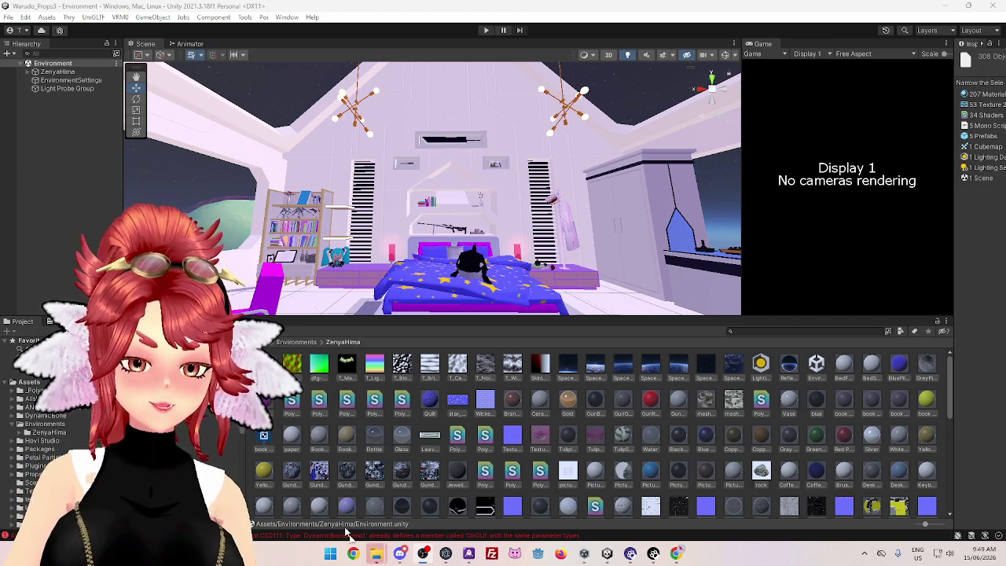
{"action": "mouse_move", "coordinate": [377, 554]}
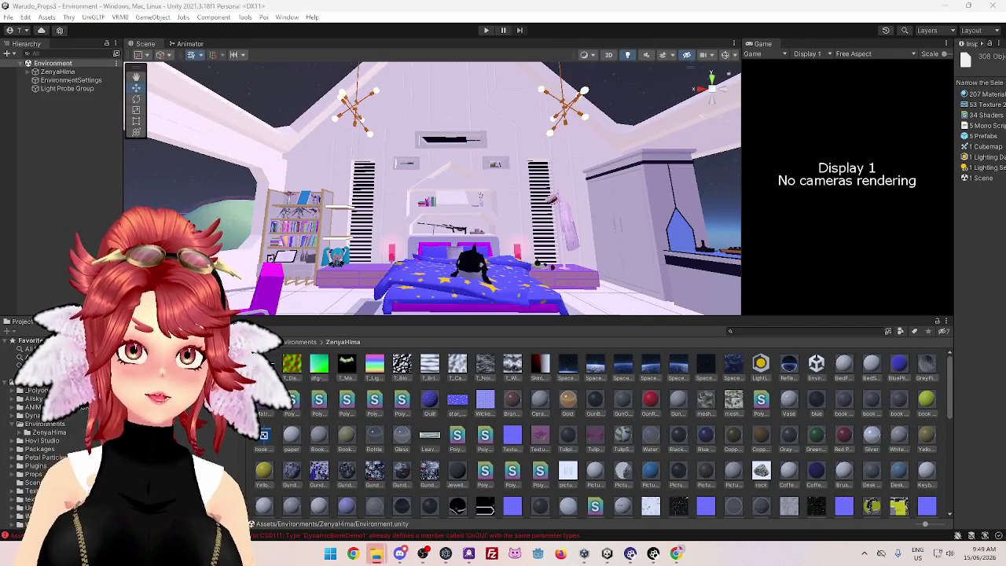
In Warudo_URP, load ZenyaHima.unitypackage as a custom package for import
{"action": "mouse_move", "coordinate": [608, 555]}
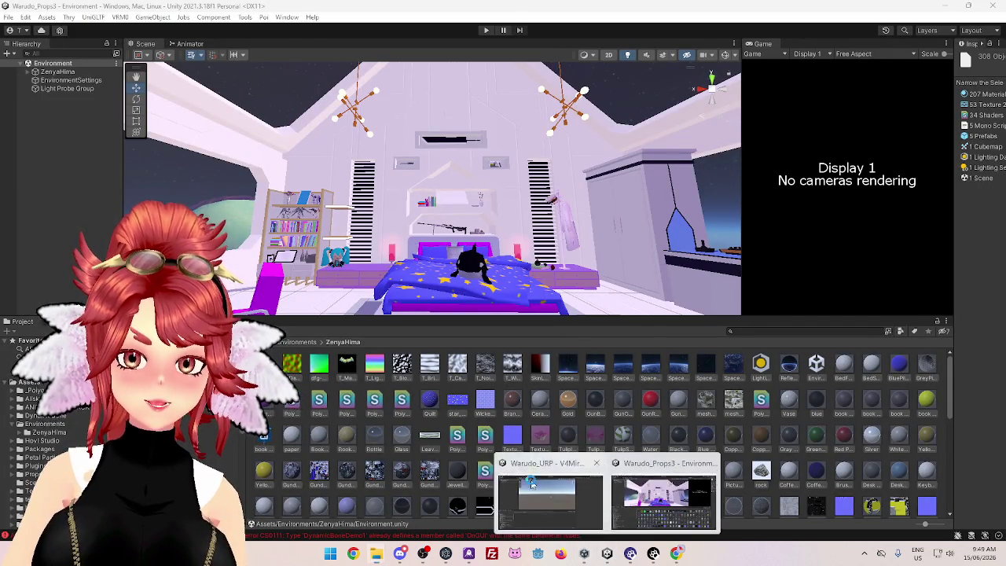
{"action": "left_click", "coordinate": [550, 507]}
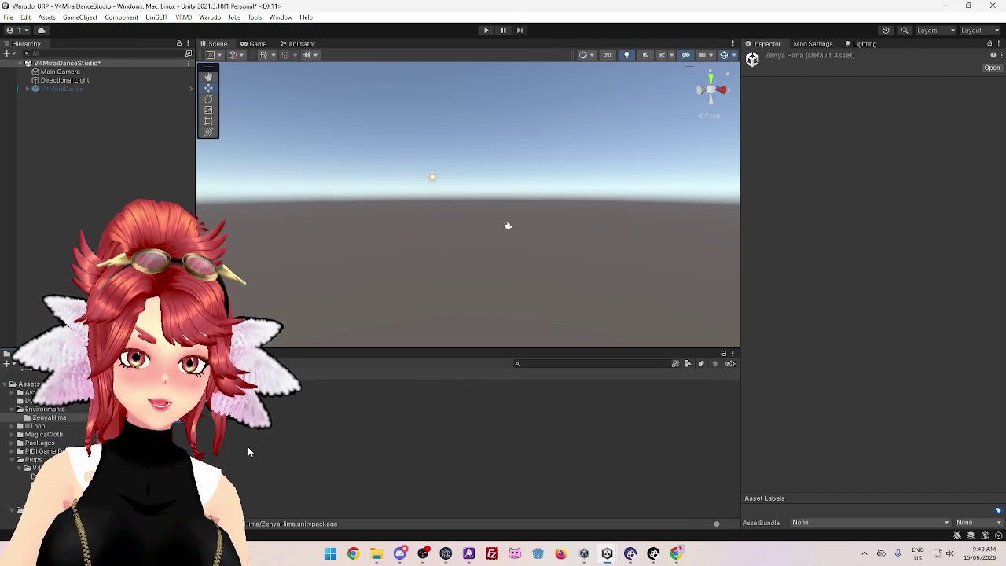
{"action": "left_click", "coordinate": [46, 16]}
{"action": "mouse_move", "coordinate": [98, 150]}
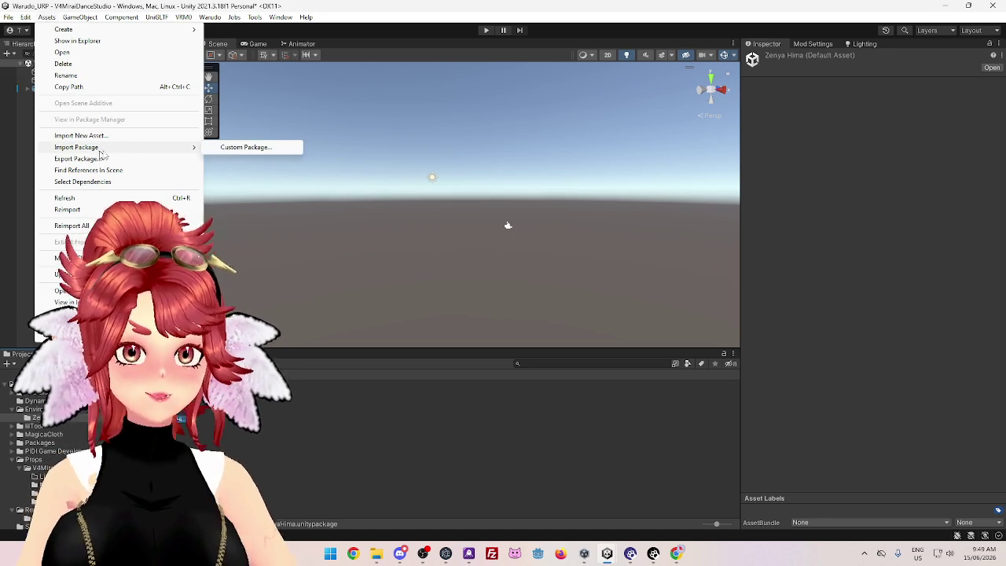
{"action": "left_click", "coordinate": [261, 147]}
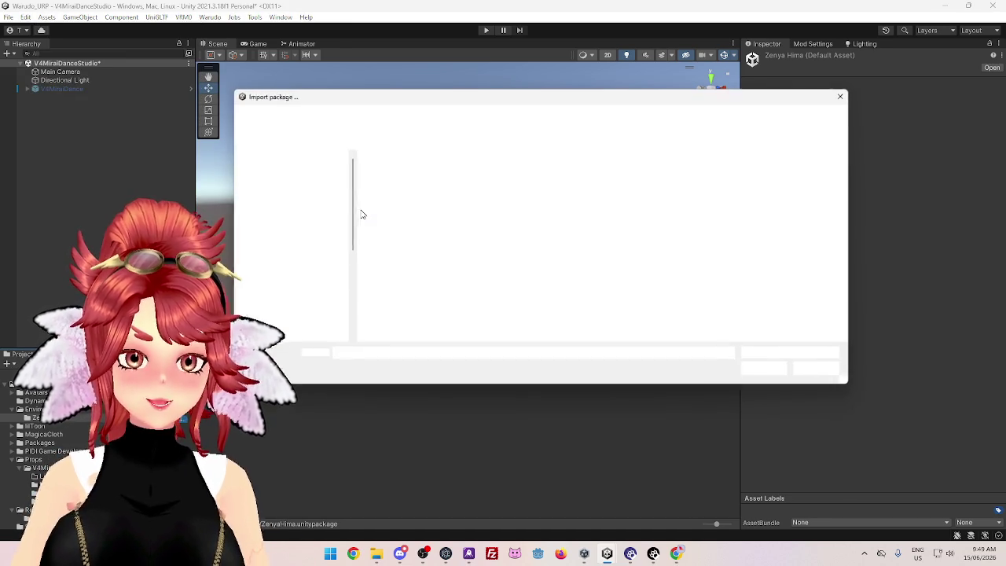
{"action": "left_click", "coordinate": [438, 171]}
{"action": "left_click", "coordinate": [765, 368]}
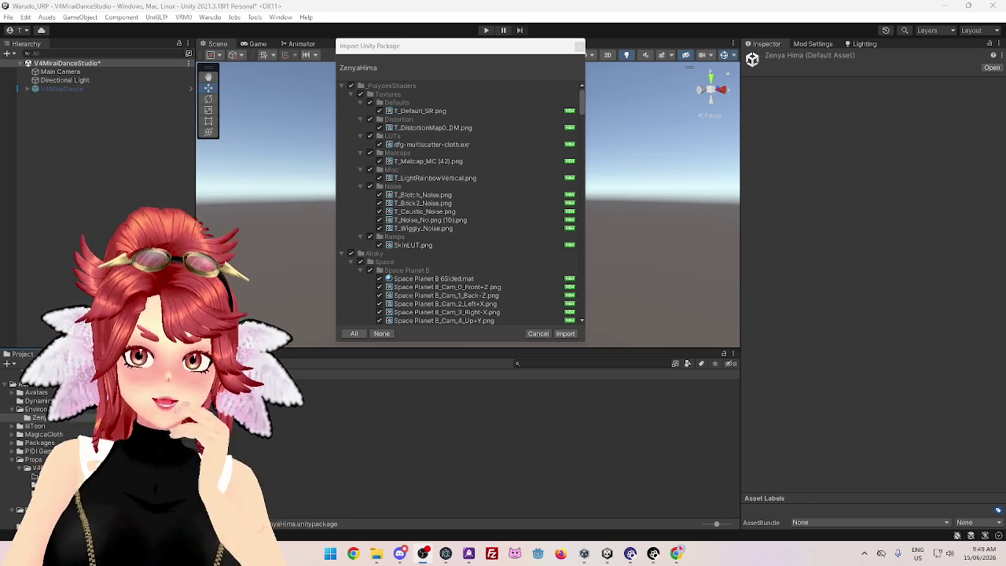
Review the package's item list and import all listed items
{"action": "scroll", "coordinate": [484, 212], "scroll_direction": "down", "scroll_amount": 15}
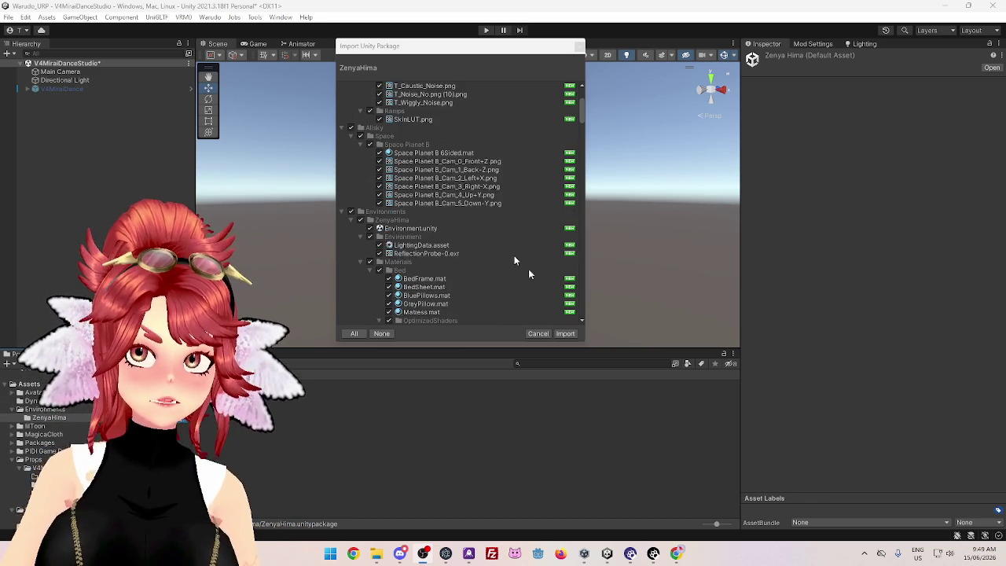
{"action": "mouse_move", "coordinate": [584, 131]}
{"action": "left_mouse_down"}
{"action": "mouse_move", "coordinate": [587, 317]}
{"action": "mouse_move", "coordinate": [607, 97]}
{"action": "mouse_move", "coordinate": [584, 321]}
{"action": "left_mouse_up"}
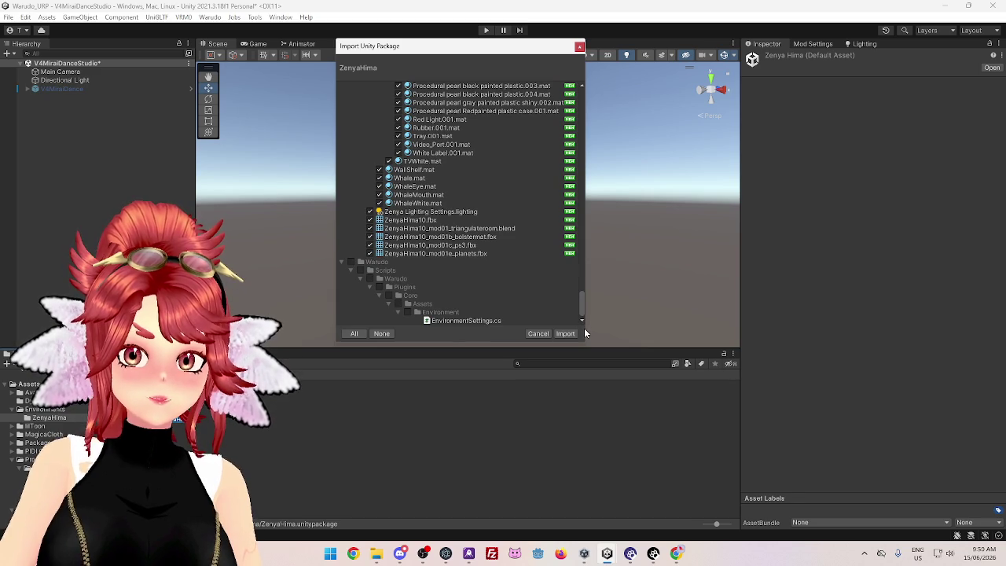
{"action": "left_click", "coordinate": [566, 333]}
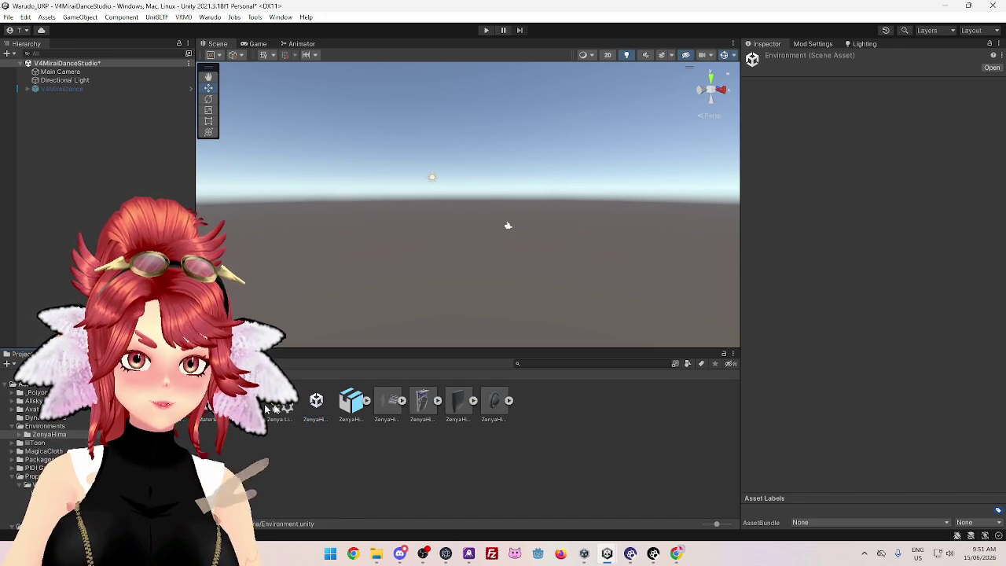
Once importing finishes, open the imported Environment scene
{"action": "left_click", "coordinate": [316, 406]}
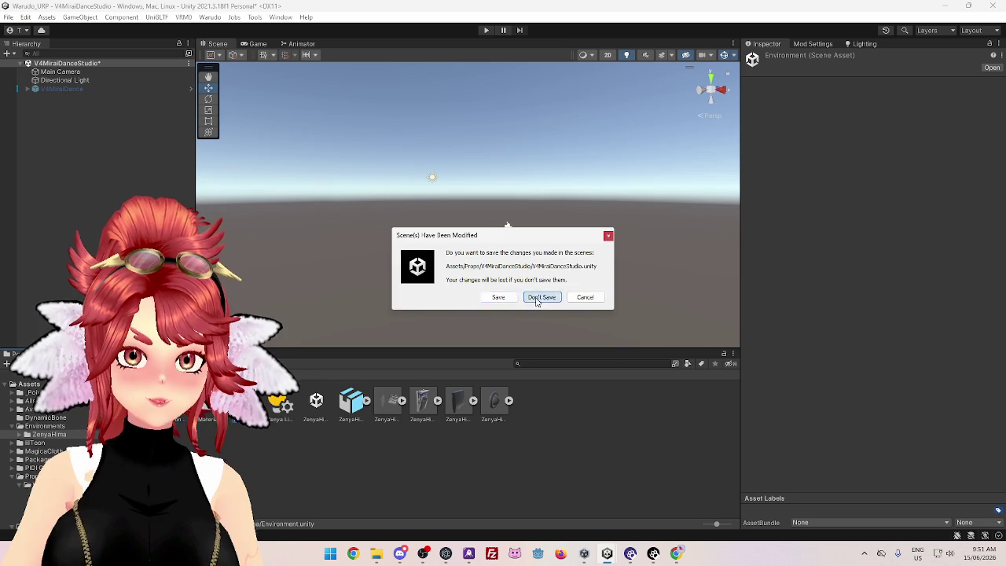
Discard the dance studio scene changes, then check ZenyaHima10's import settings in the magenta room
{"action": "left_click", "coordinate": [539, 300]}
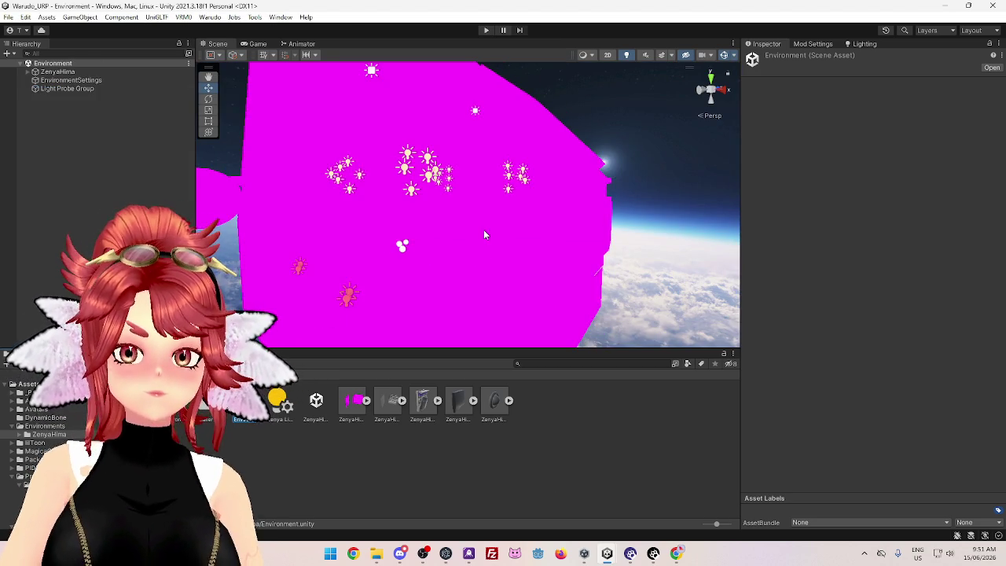
{"action": "left_click_drag", "start_coordinate": [484, 234], "coordinate": [445, 201]}
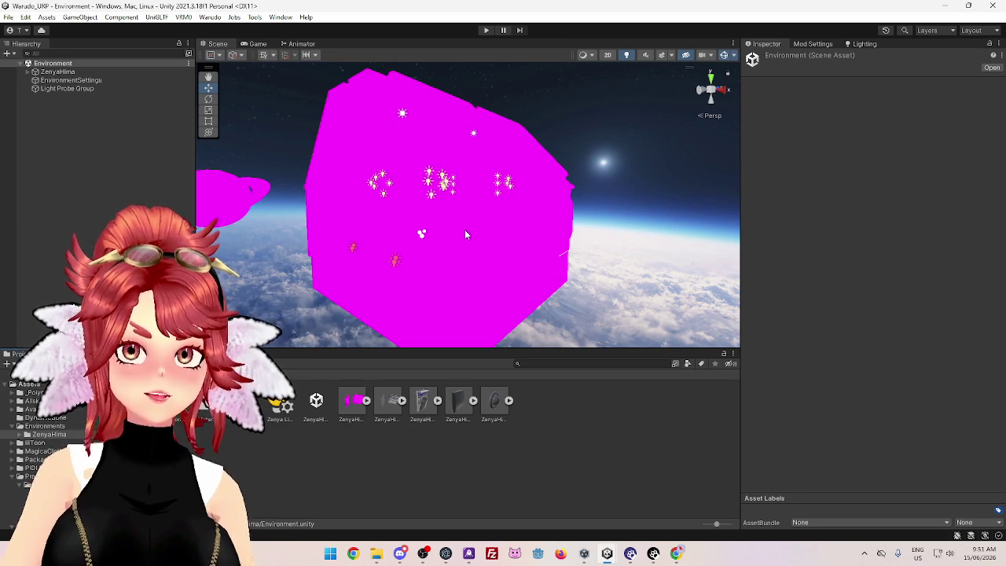
{"action": "left_click", "coordinate": [355, 401]}
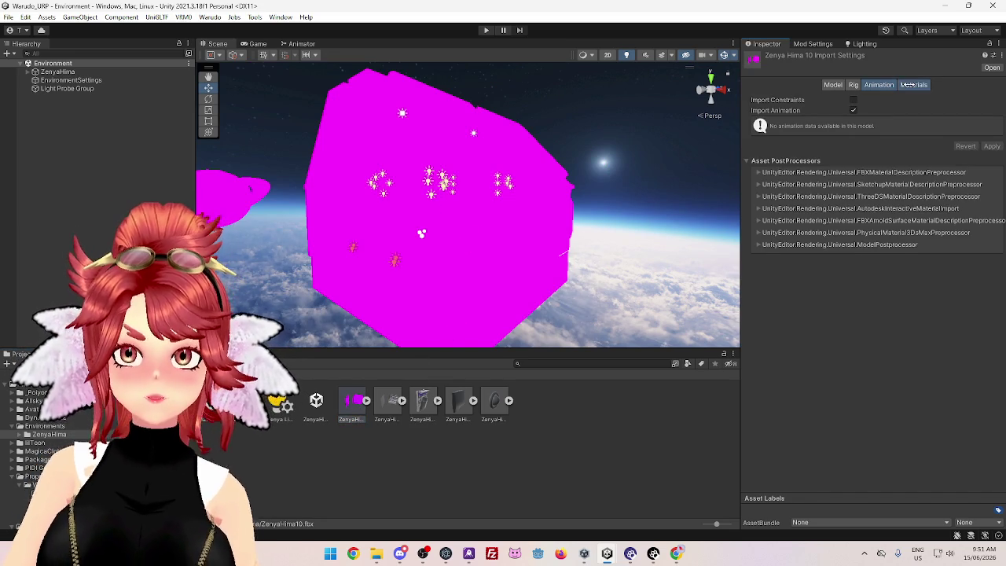
{"action": "left_click", "coordinate": [914, 84]}
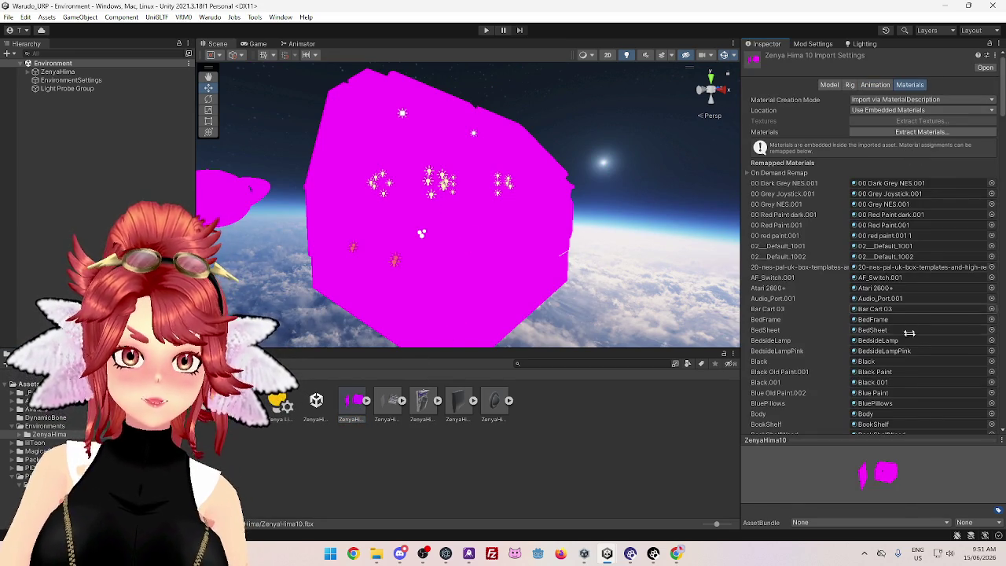
{"action": "scroll", "coordinate": [907, 353], "scroll_direction": "down", "scroll_amount": 10}
{"action": "scroll", "coordinate": [907, 364], "scroll_direction": "up", "scroll_amount": 10}
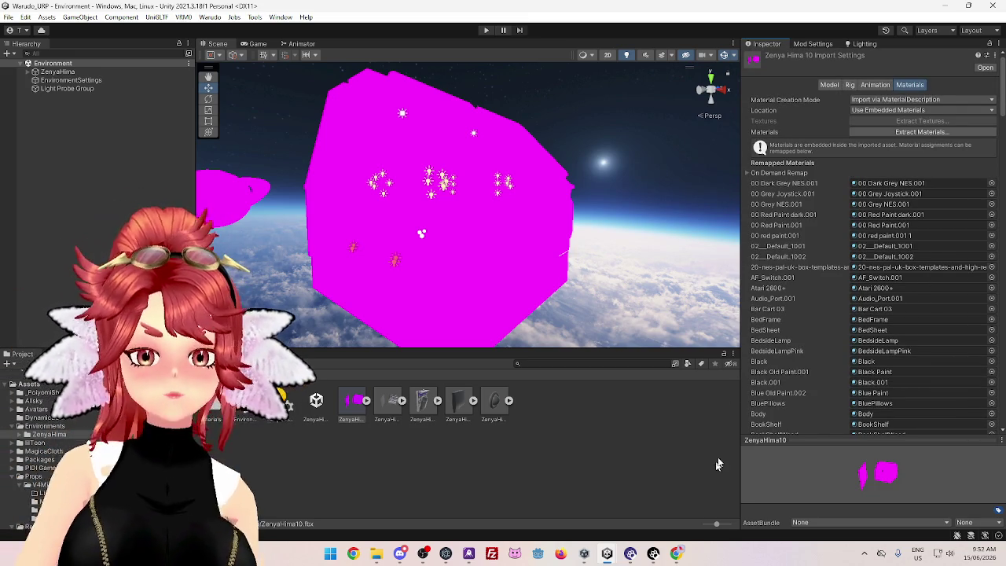
{"action": "scroll", "coordinate": [904, 314], "scroll_direction": "down", "scroll_amount": 3}
{"action": "scroll", "coordinate": [900, 236], "scroll_direction": "up", "scroll_amount": 3}
{"action": "left_click", "coordinate": [896, 182]}
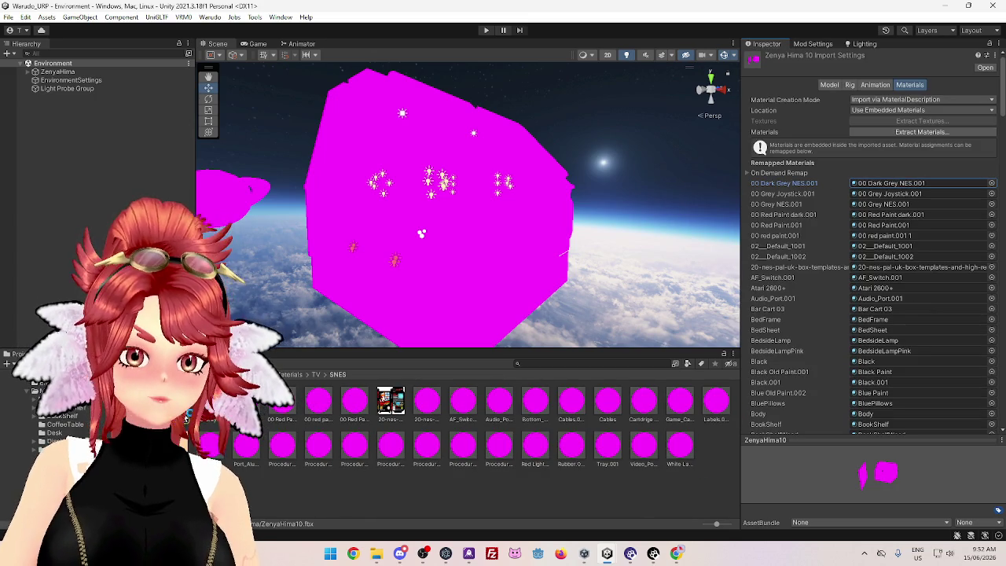
{"action": "double_click", "coordinate": [904, 183]}
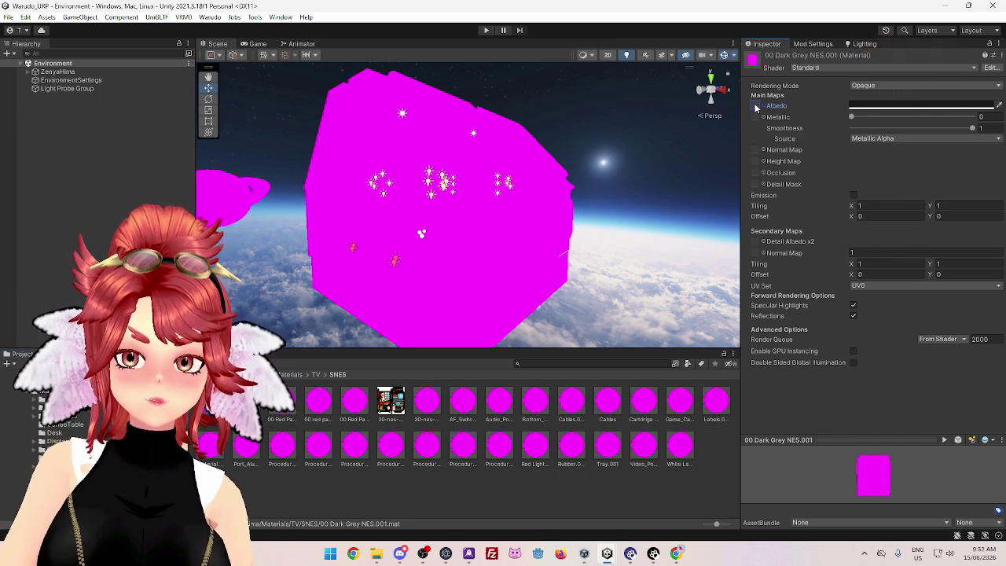
{"action": "left_click", "coordinate": [209, 401]}
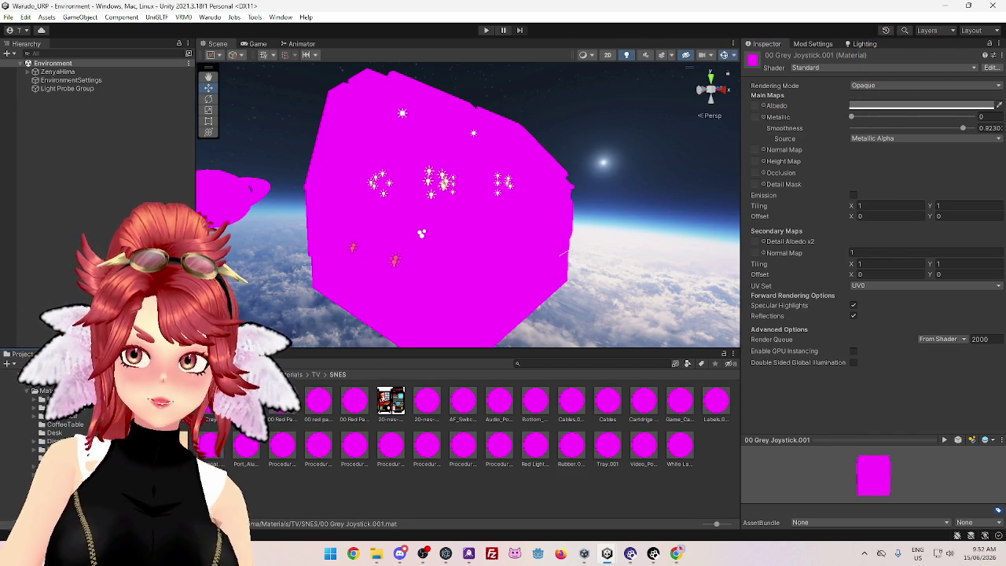
{"action": "left_click", "coordinate": [354, 400]}
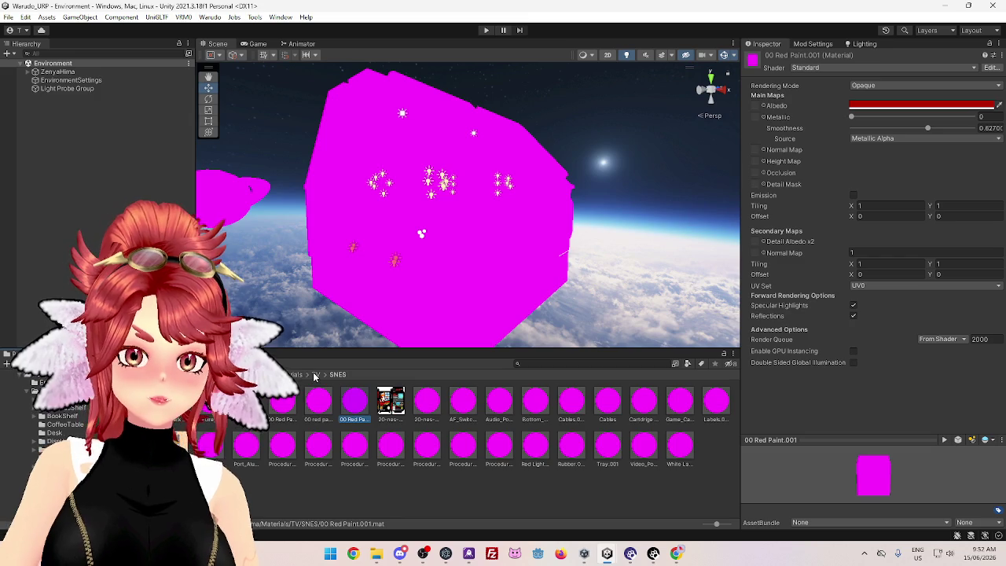
{"action": "left_click", "coordinate": [314, 375]}
{"action": "left_click", "coordinate": [279, 375]}
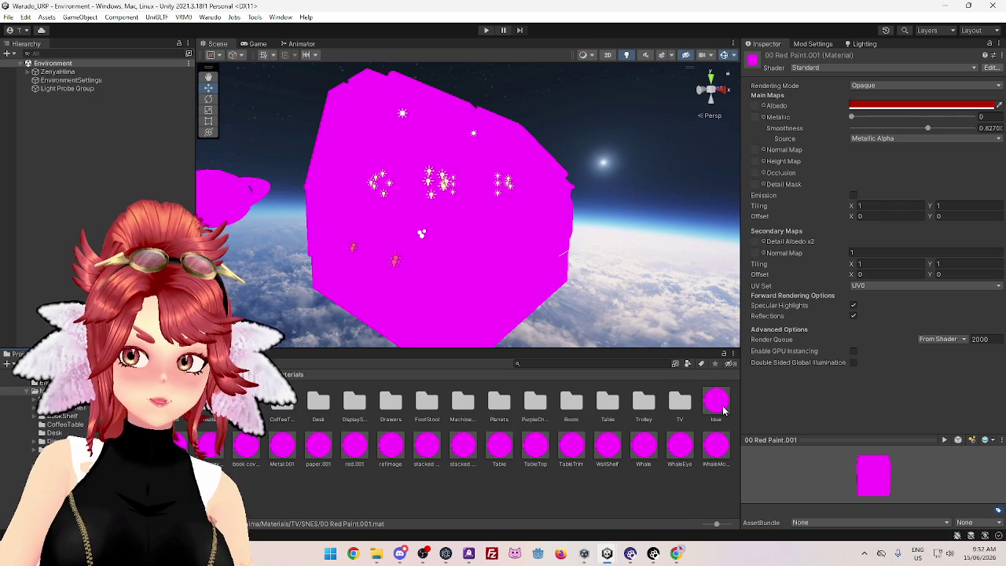
{"action": "left_click", "coordinate": [39, 374]}
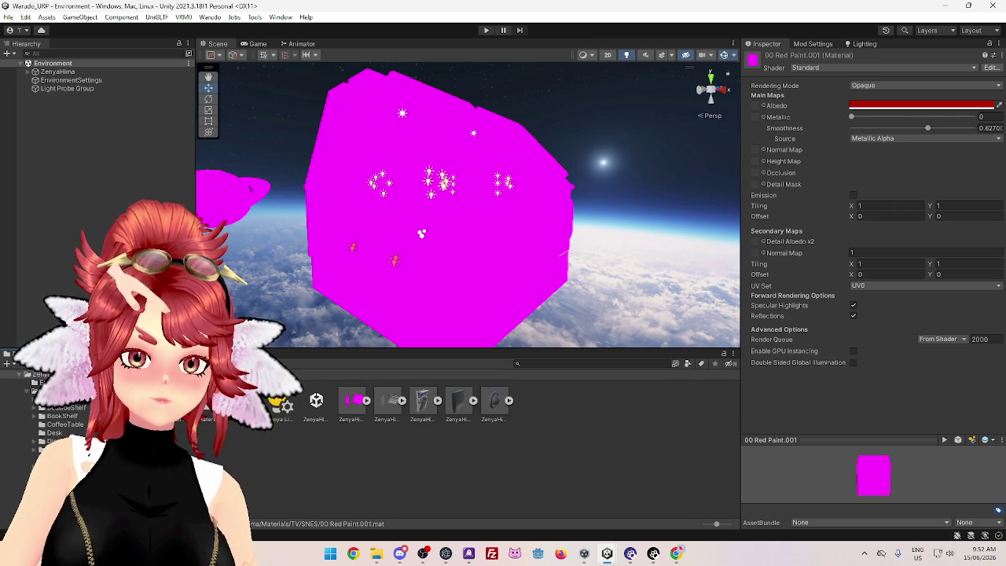
{"action": "left_click", "coordinate": [354, 409]}
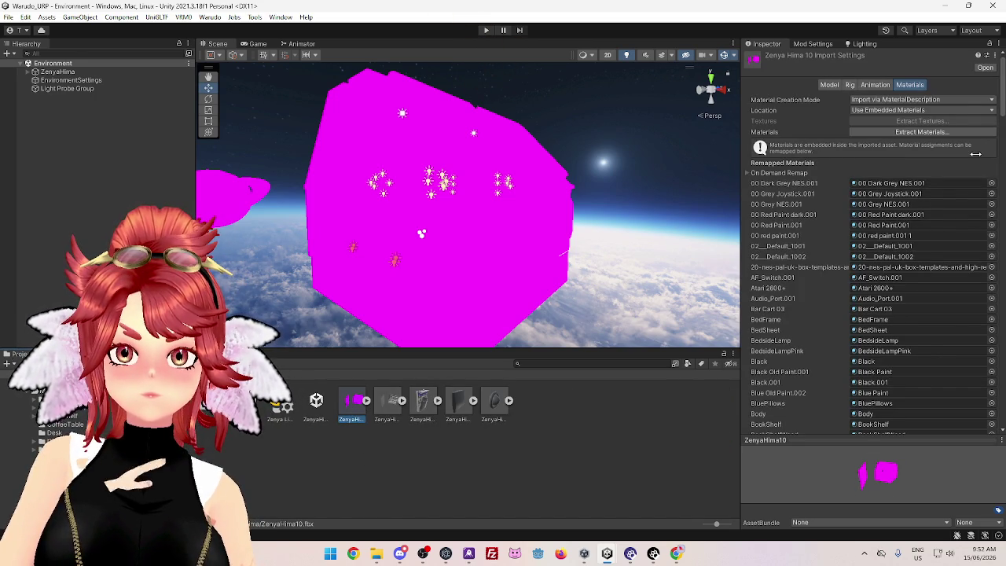
Run Search and Remap (By Base Texture Name, Recursive-Up), then open the FootStool materials folder
{"action": "left_click", "coordinate": [753, 172]}
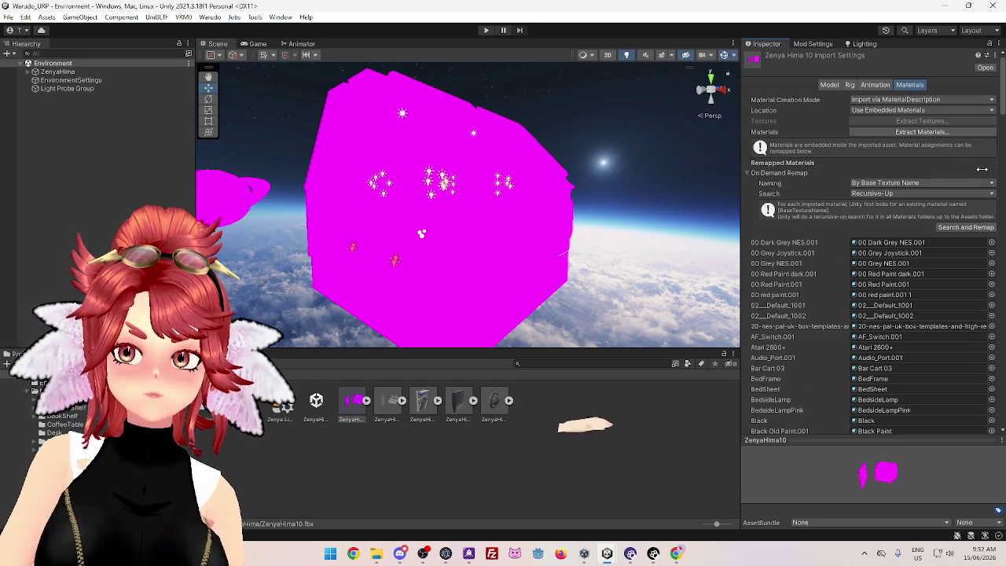
{"action": "left_click", "coordinate": [949, 225]}
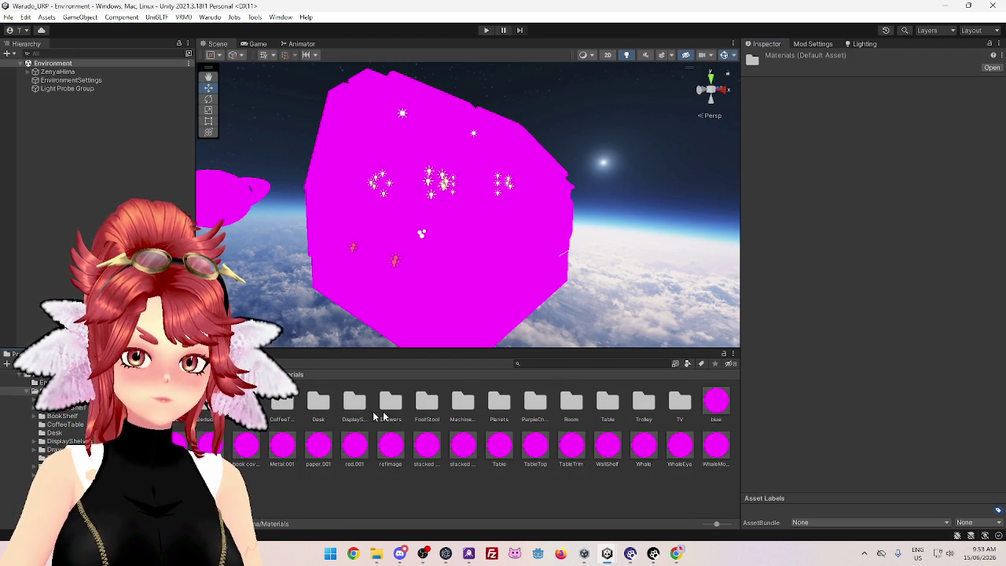
{"action": "double_click", "coordinate": [425, 406]}
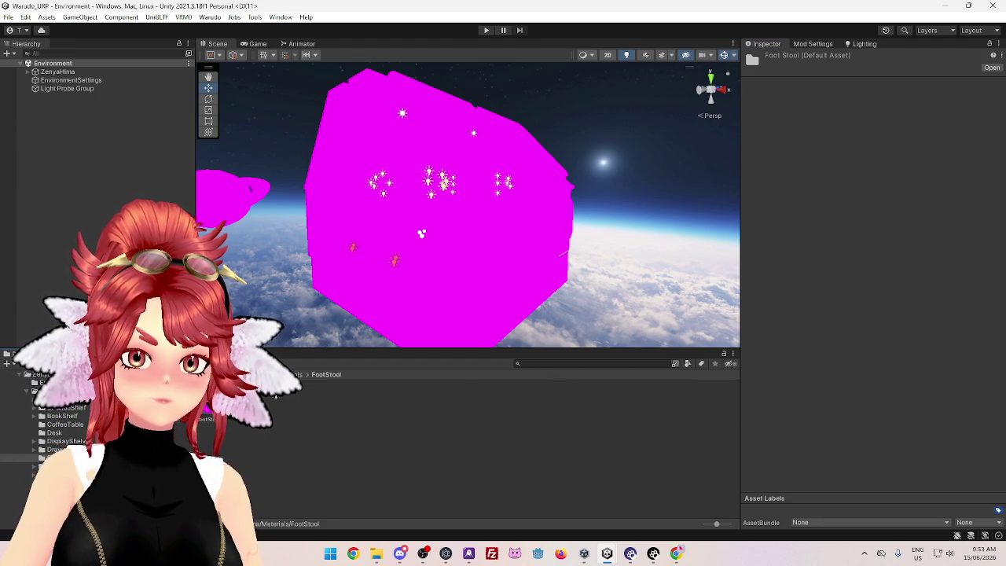
Open the DisplayShelves materials and inspect the great sword textures and Knife materials
{"action": "left_click", "coordinate": [292, 374]}
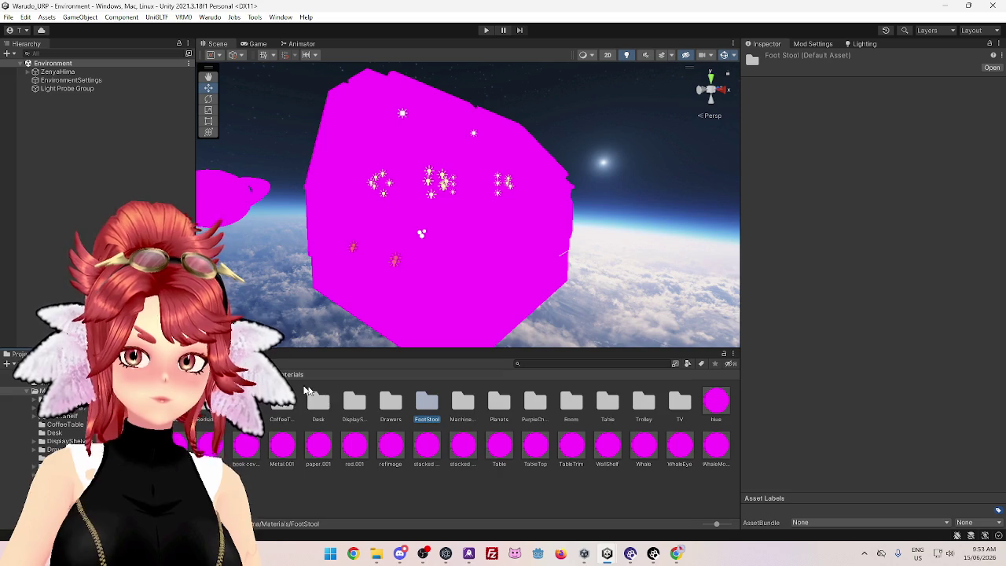
{"action": "left_click", "coordinate": [267, 374]}
{"action": "left_click", "coordinate": [55, 458]}
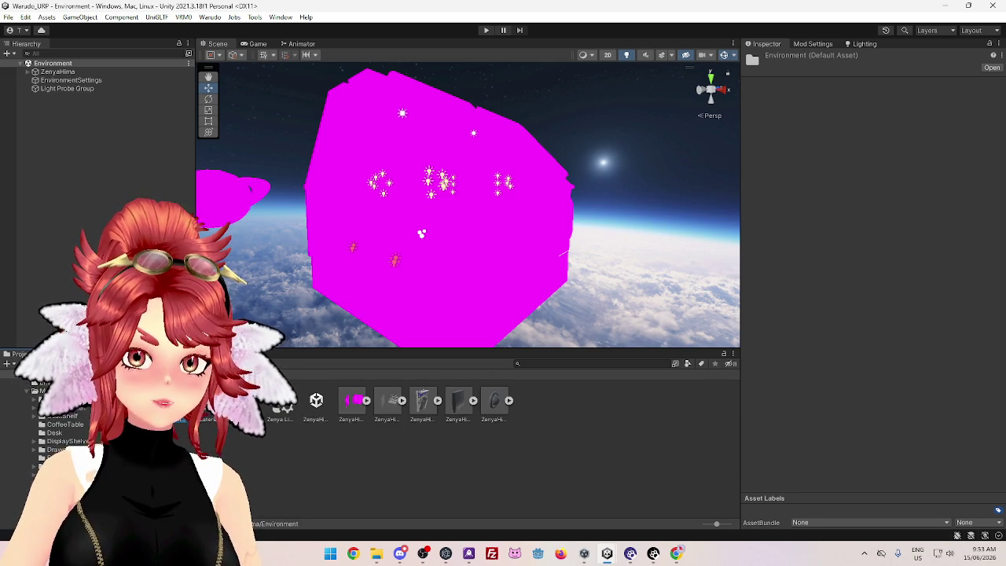
{"action": "left_click", "coordinate": [44, 390]}
{"action": "double_click", "coordinate": [354, 405]}
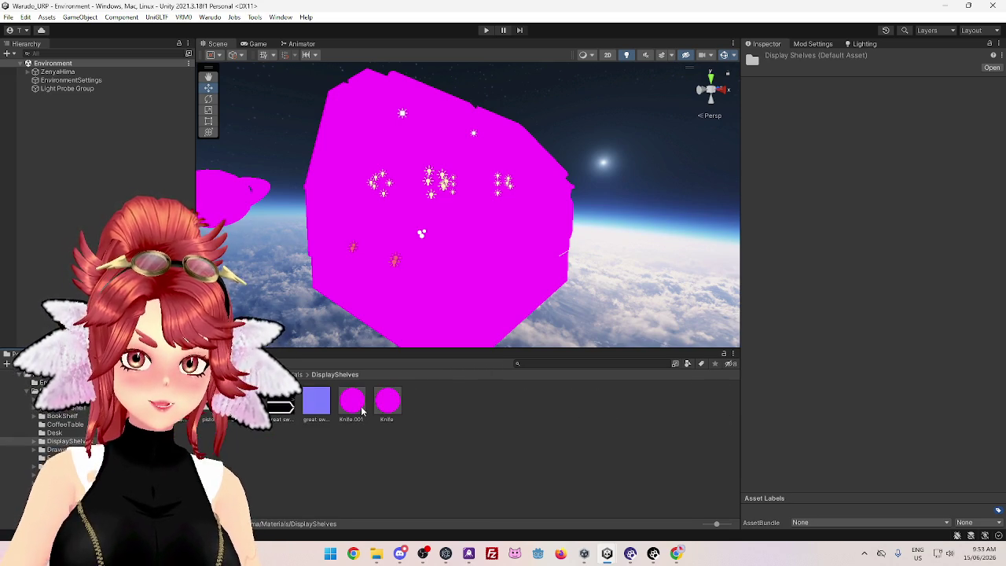
{"action": "left_click", "coordinate": [319, 405]}
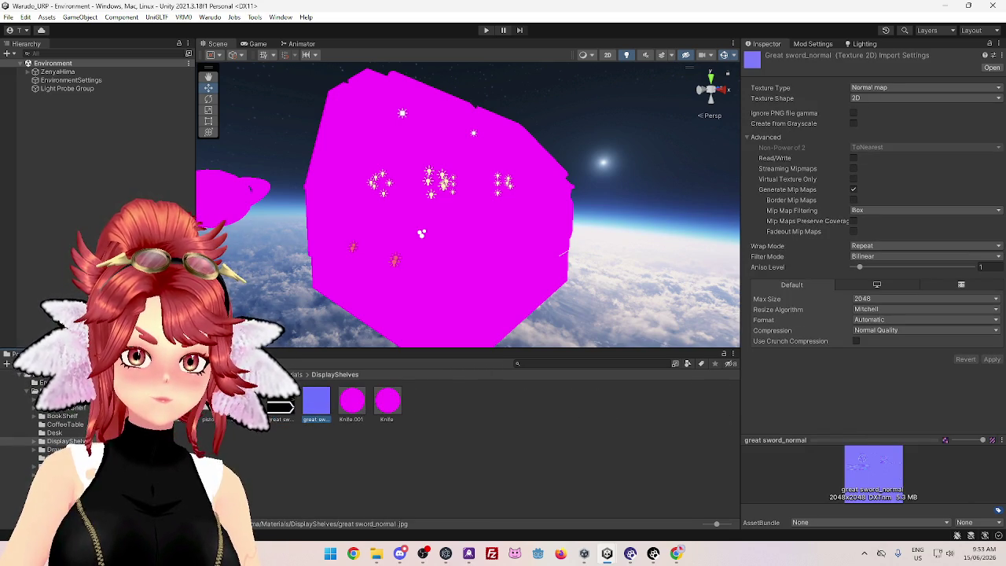
{"action": "left_click", "coordinate": [354, 405]}
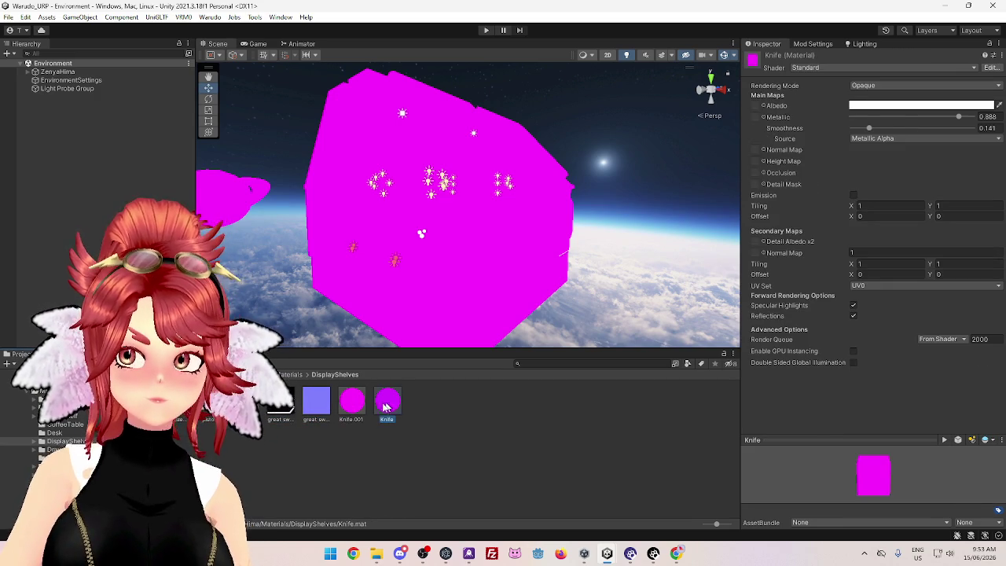
{"action": "left_click", "coordinate": [316, 402]}
{"action": "left_click", "coordinate": [352, 403]}
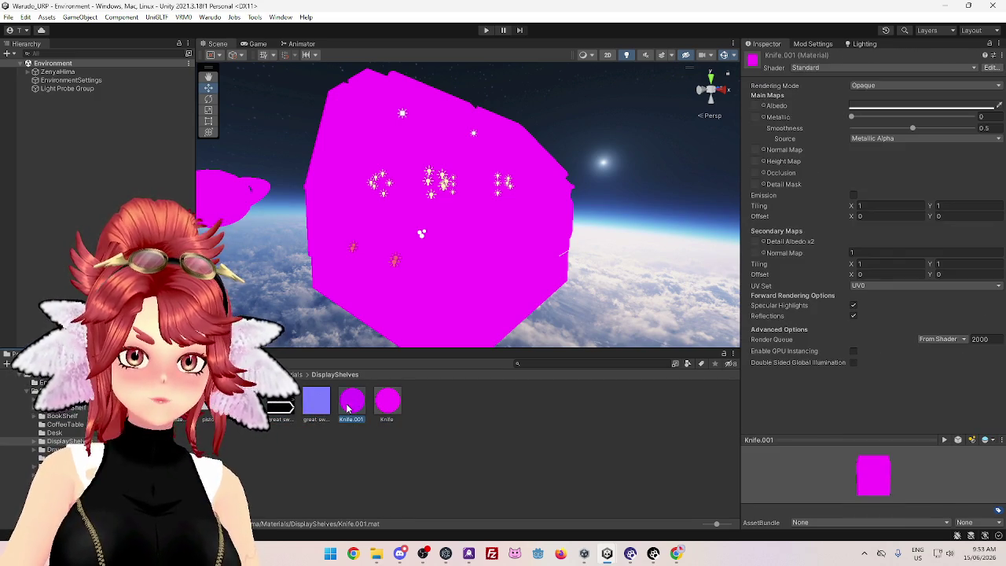
{"action": "left_click", "coordinate": [282, 405]}
Return to the ZenyaHima folder and select ZenyaHima10 to see its material import settings
{"action": "left_click", "coordinate": [294, 375]}
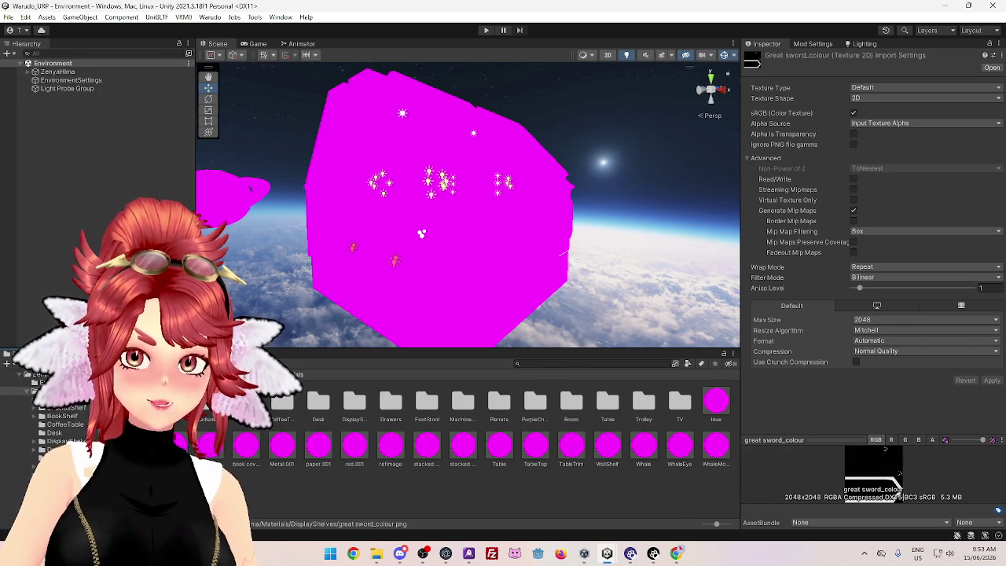
{"action": "left_click", "coordinate": [39, 374]}
{"action": "left_click", "coordinate": [354, 403]}
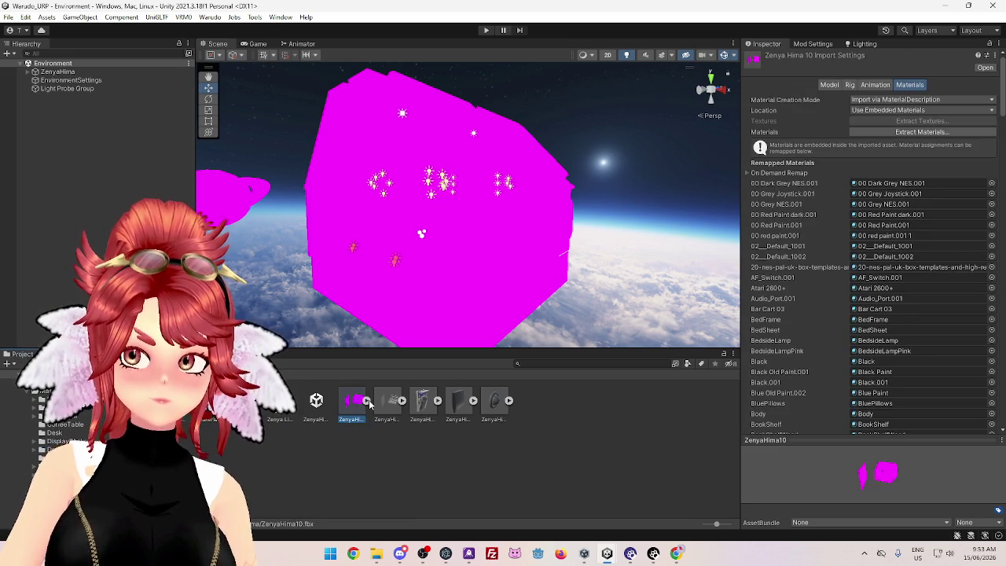
Ping the 00 Dark Grey NES.001 material, then return to the ZenyaHima model folder
{"action": "left_click", "coordinate": [871, 182]}
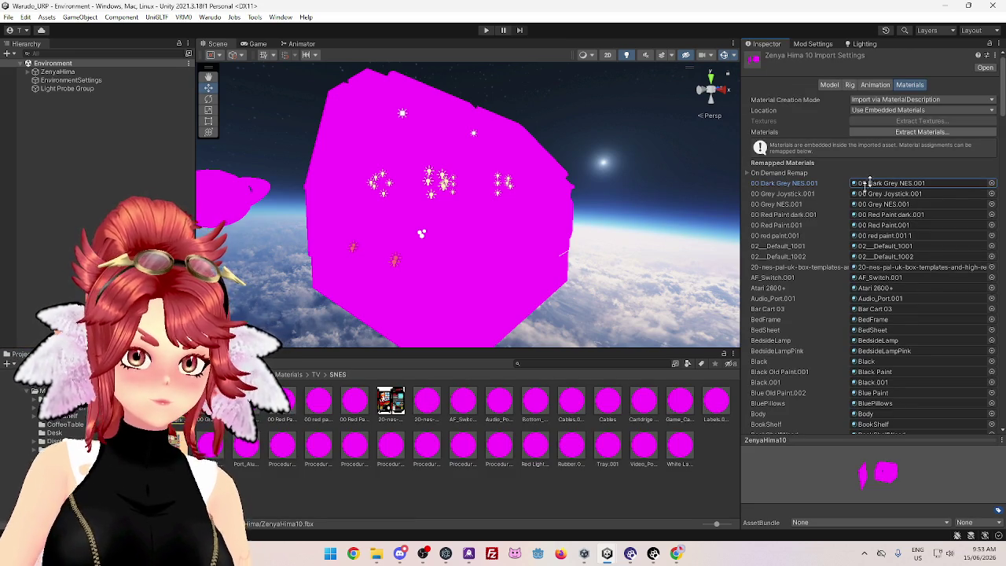
{"action": "left_click", "coordinate": [292, 374]}
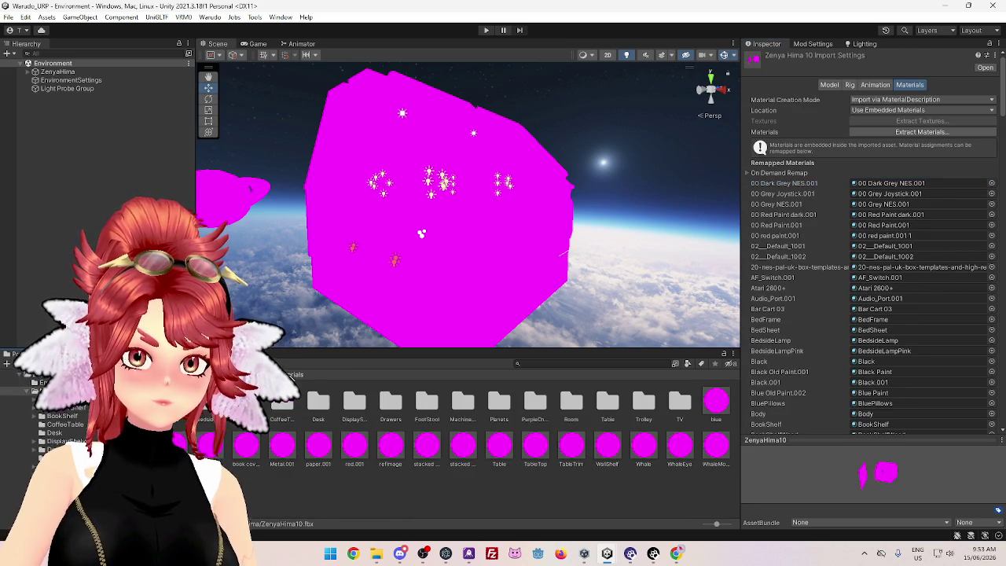
{"action": "left_click", "coordinate": [244, 374]}
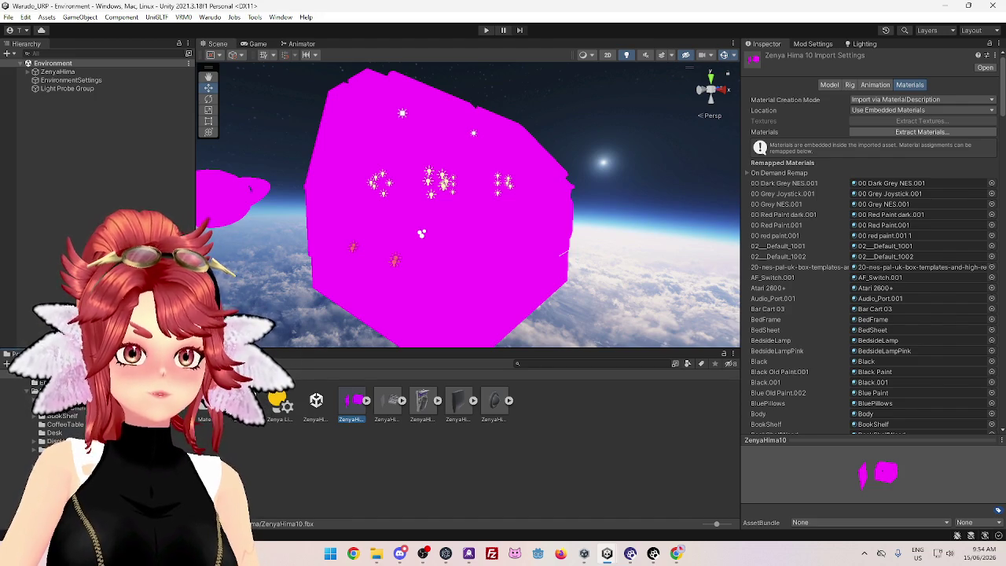
{"action": "scroll", "coordinate": [908, 326], "scroll_direction": "down", "scroll_amount": 15}
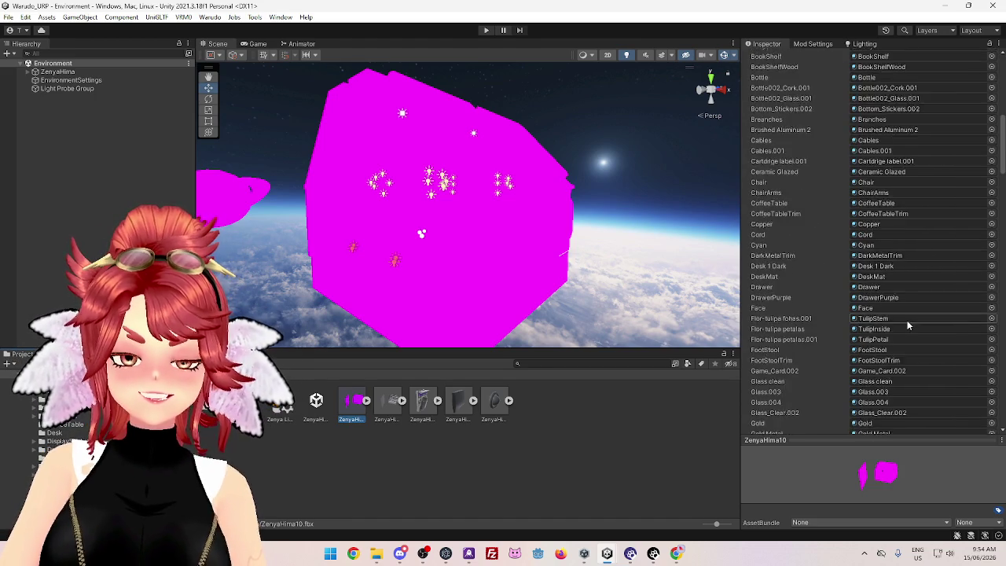
{"action": "scroll", "coordinate": [908, 326], "scroll_direction": "up", "scroll_amount": 2}
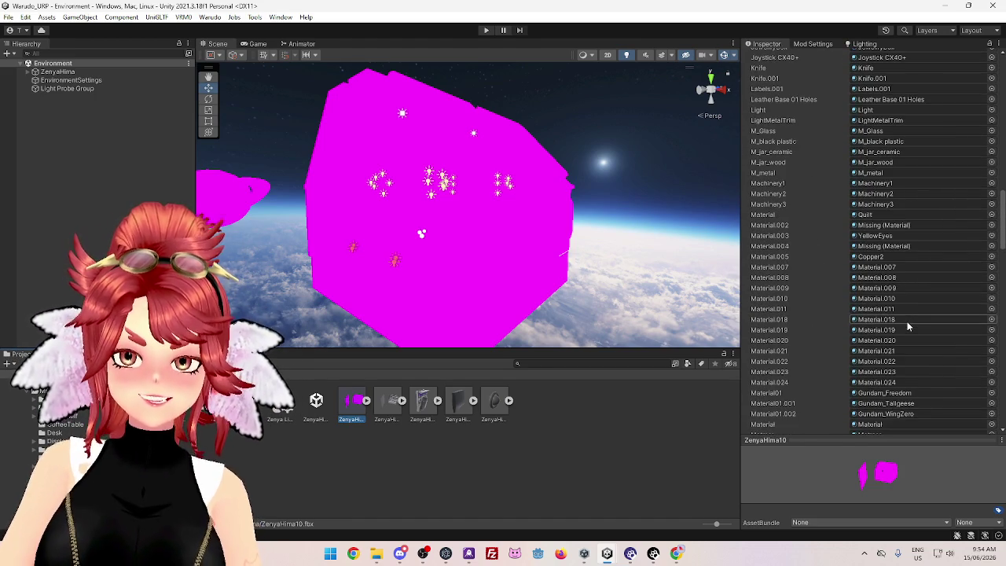
{"action": "scroll", "coordinate": [908, 325], "scroll_direction": "up", "scroll_amount": 15}
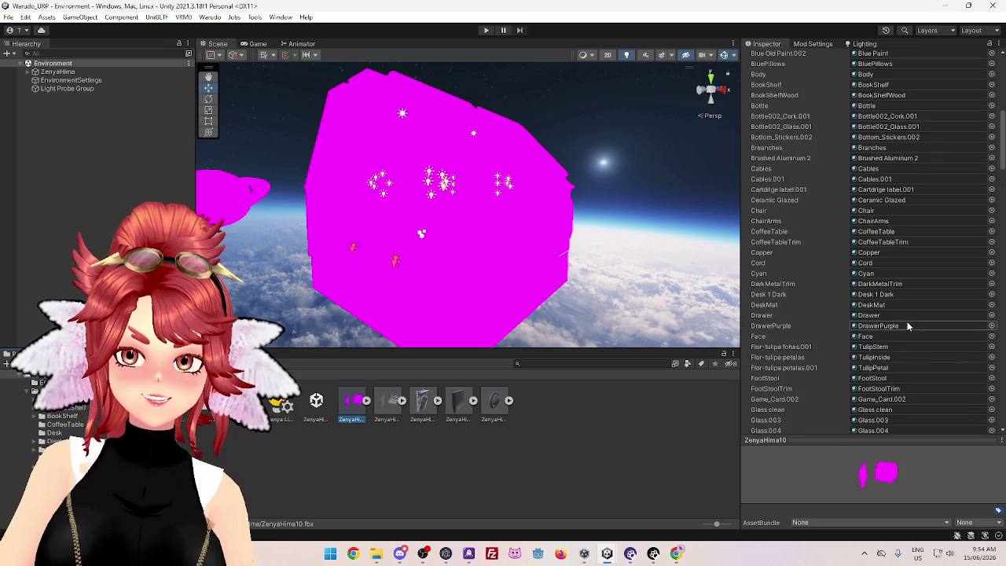
{"action": "scroll", "coordinate": [908, 326], "scroll_direction": "up", "scroll_amount": 5}
Locate 00 Dark Grey NES.001 again and inspect it and the NES box-template texture
{"action": "left_click", "coordinate": [914, 185]}
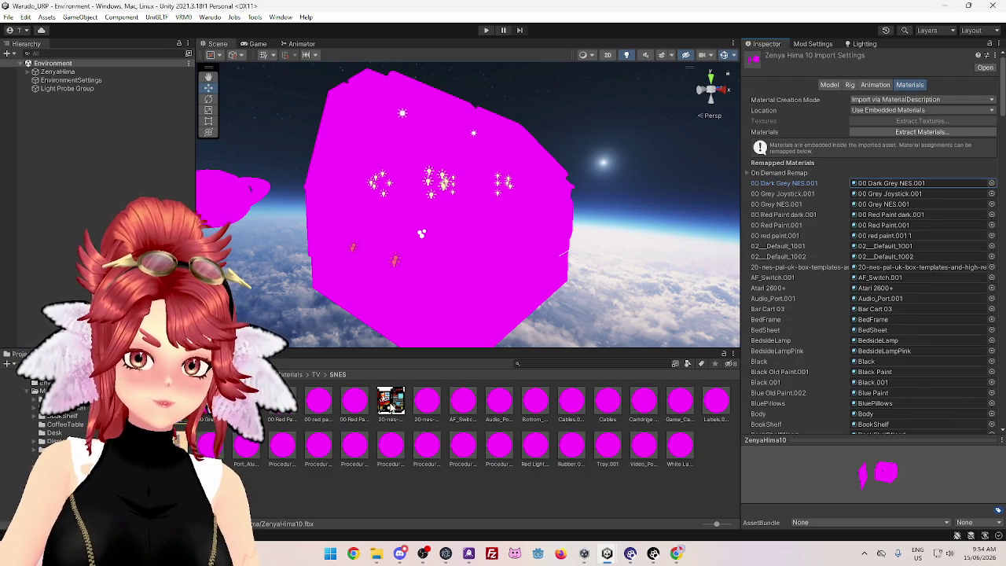
{"action": "left_click", "coordinate": [391, 405]}
{"action": "left_click_drag", "start_coordinate": [424, 295], "coordinate": [432, 317]}
{"action": "scroll", "coordinate": [432, 317], "scroll_direction": "up", "scroll_amount": 3}
{"action": "scroll", "coordinate": [431, 318], "scroll_direction": "down", "scroll_amount": 8}
{"action": "left_click", "coordinate": [210, 403]}
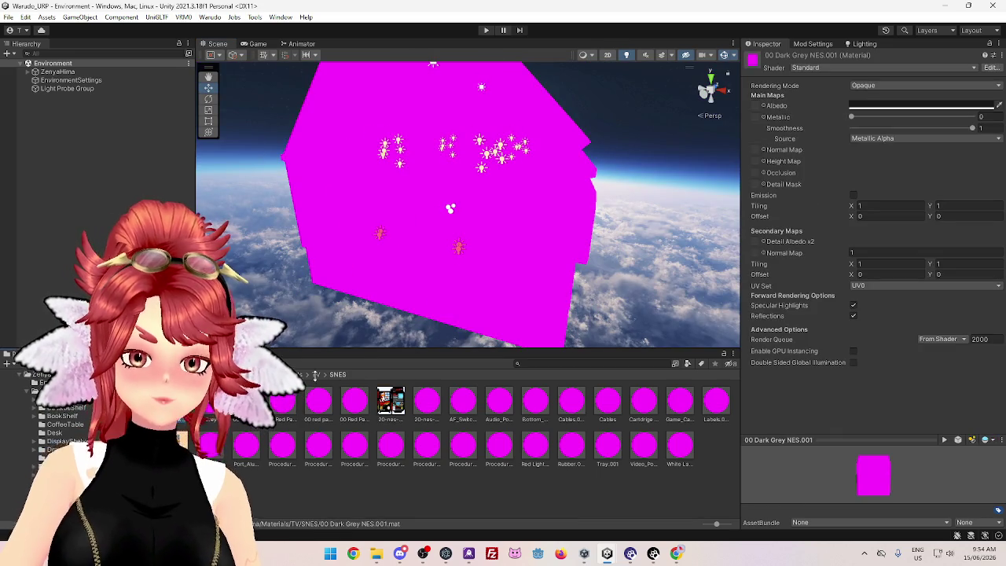
Go up to the Materials folder and open the Bed materials folder
{"action": "left_click", "coordinate": [316, 374]}
{"action": "left_click", "coordinate": [296, 374]}
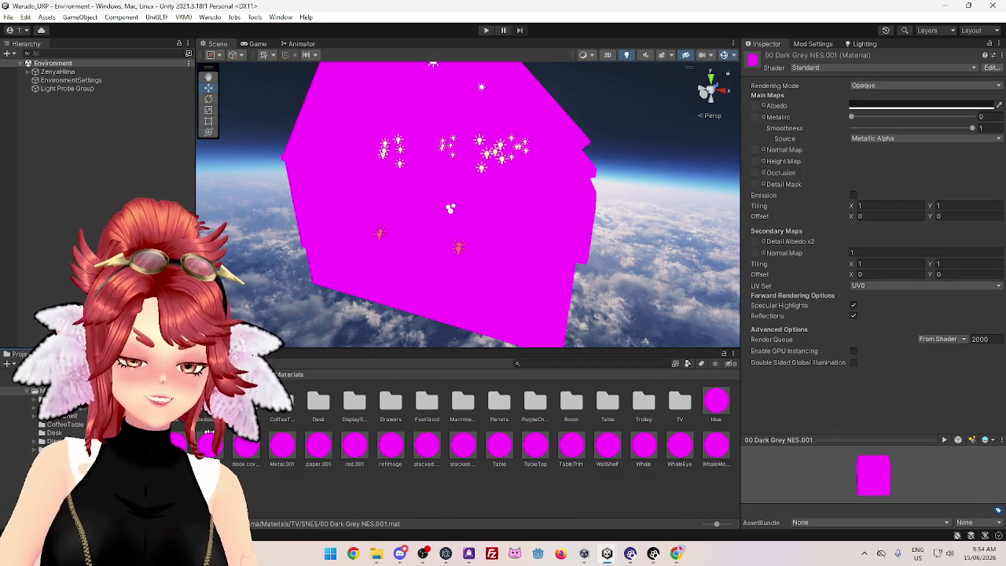
{"action": "double_click", "coordinate": [210, 400]}
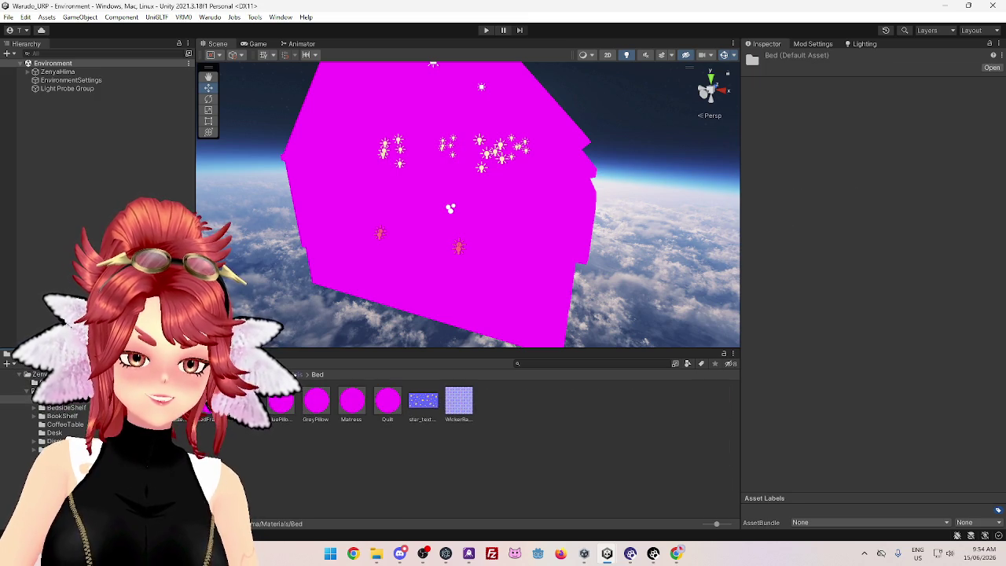
Go back to the ZenyaHima folder and review the ZenyaHima10 model's import settings and sub-assets
{"action": "left_click", "coordinate": [296, 374]}
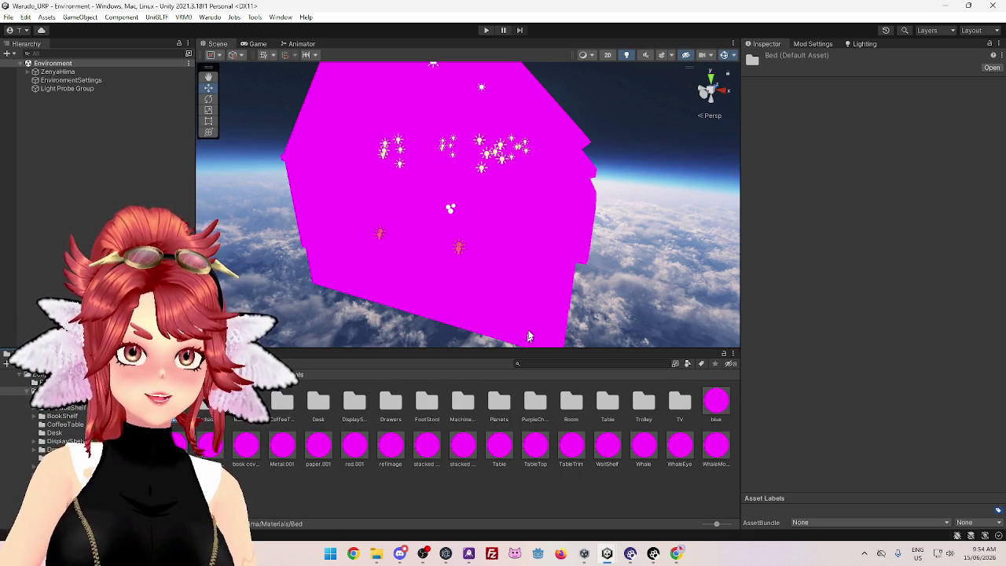
{"action": "left_click", "coordinate": [63, 408]}
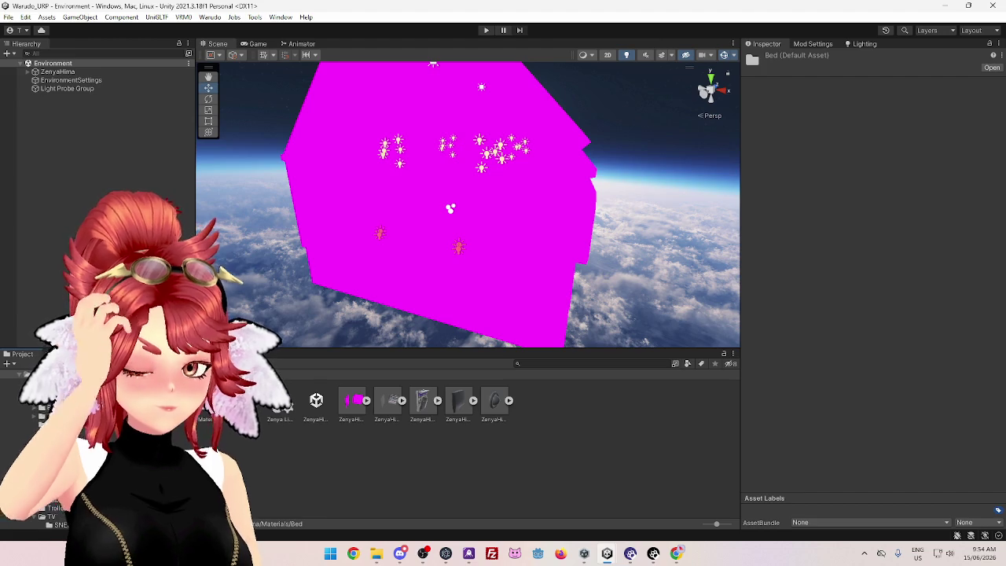
{"action": "left_click", "coordinate": [393, 412]}
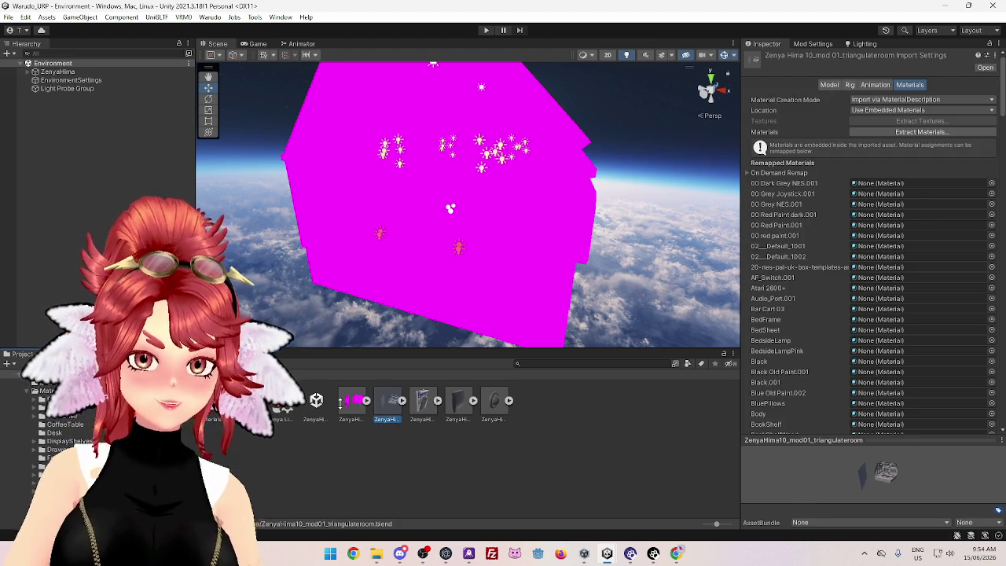
{"action": "left_click", "coordinate": [341, 401]}
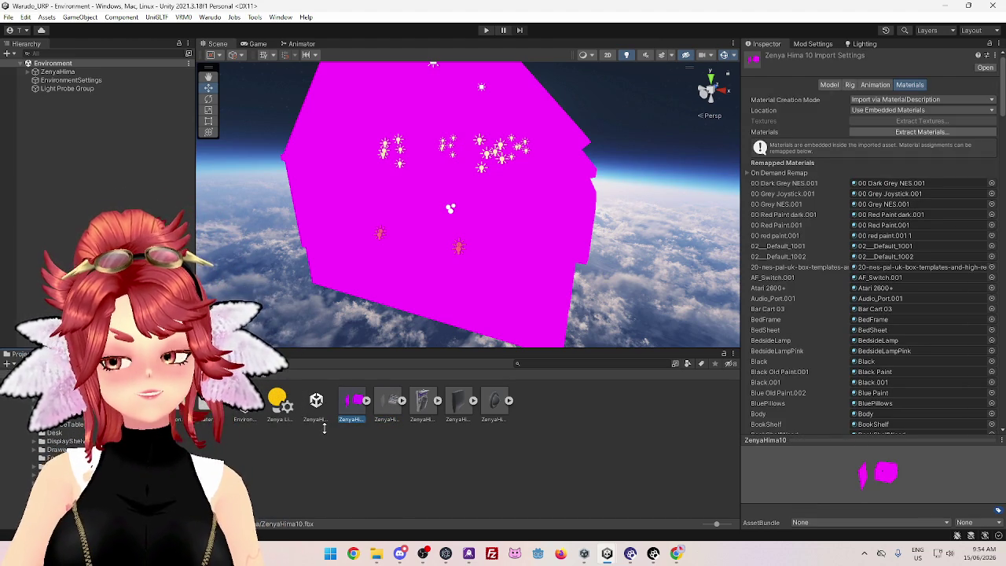
{"action": "double_click", "coordinate": [206, 402]}
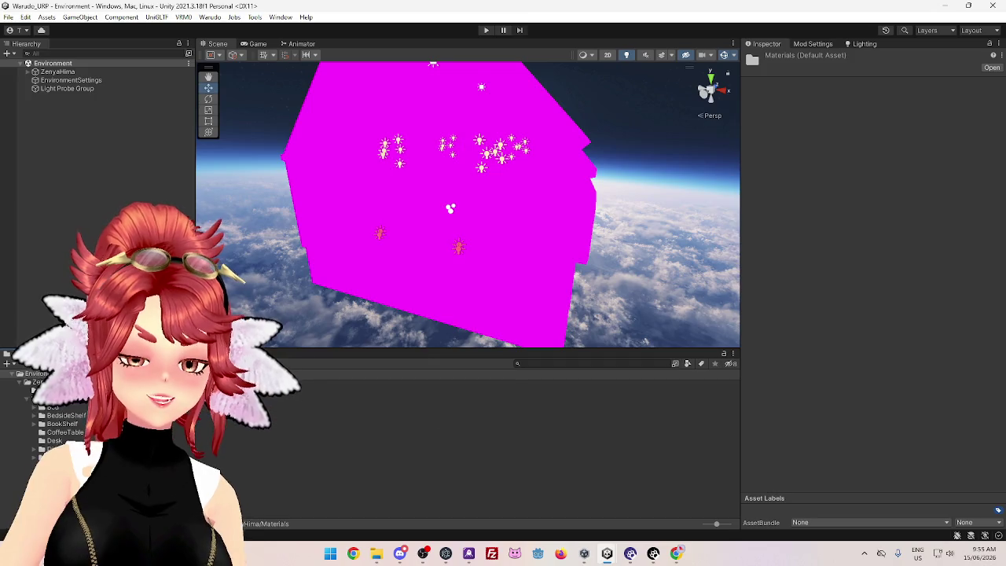
{"action": "left_click", "coordinate": [39, 382]}
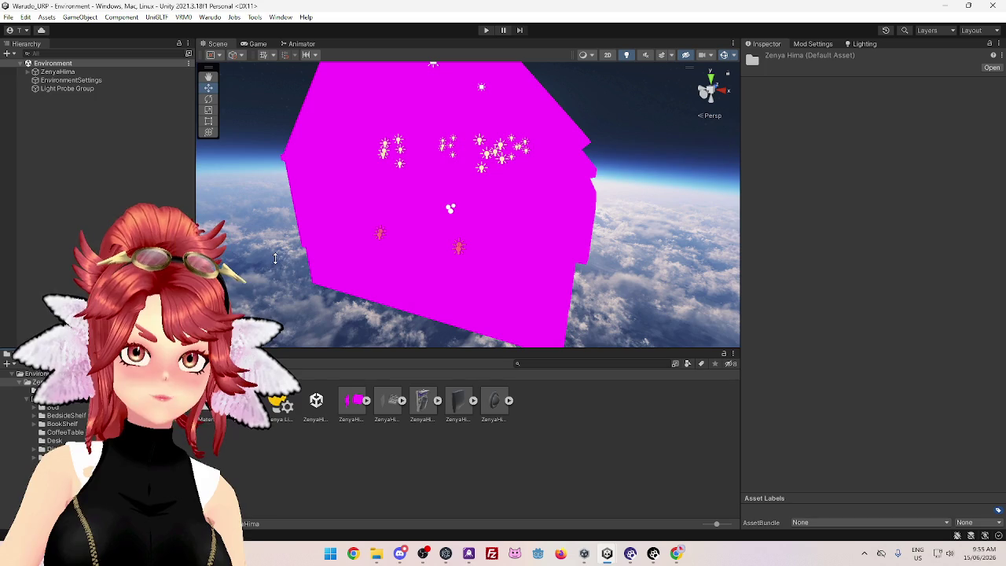
{"action": "left_click", "coordinate": [366, 402]}
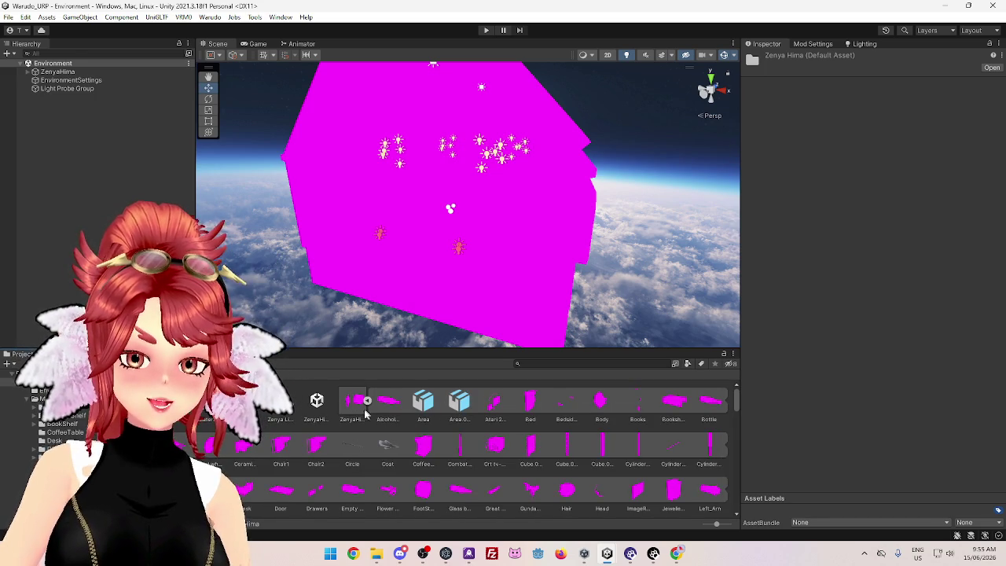
{"action": "left_click", "coordinate": [366, 402]}
Open Materials > Bed and inspect the BedSheet and Quilt materials' Poiyomi load error
{"action": "double_click", "coordinate": [208, 401]}
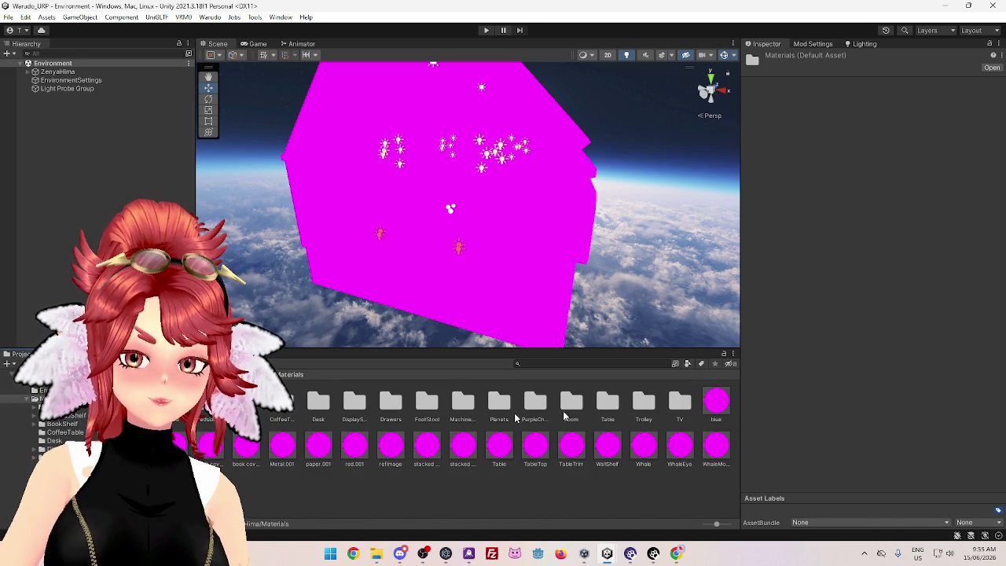
{"action": "double_click", "coordinate": [173, 400]}
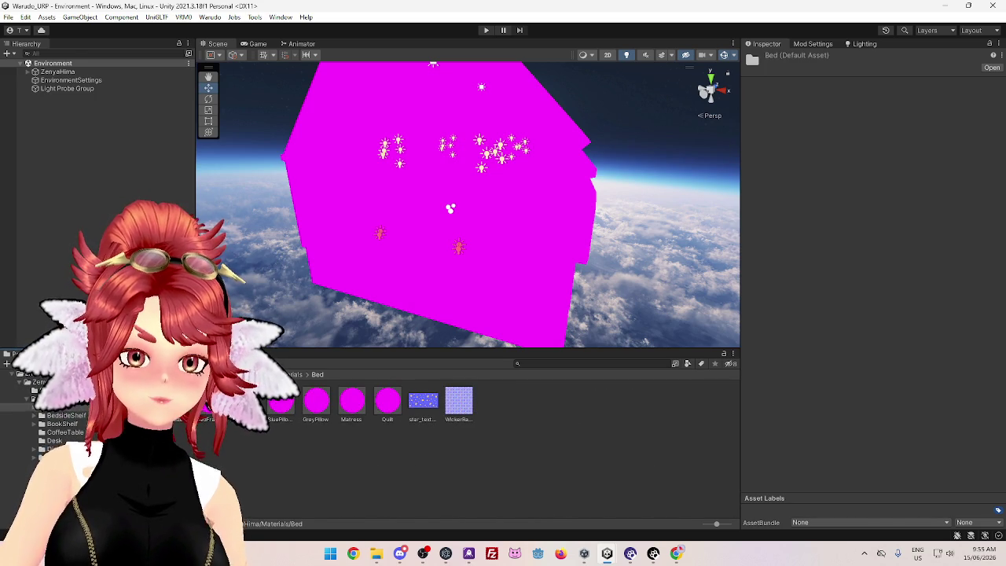
{"action": "left_click", "coordinate": [245, 401]}
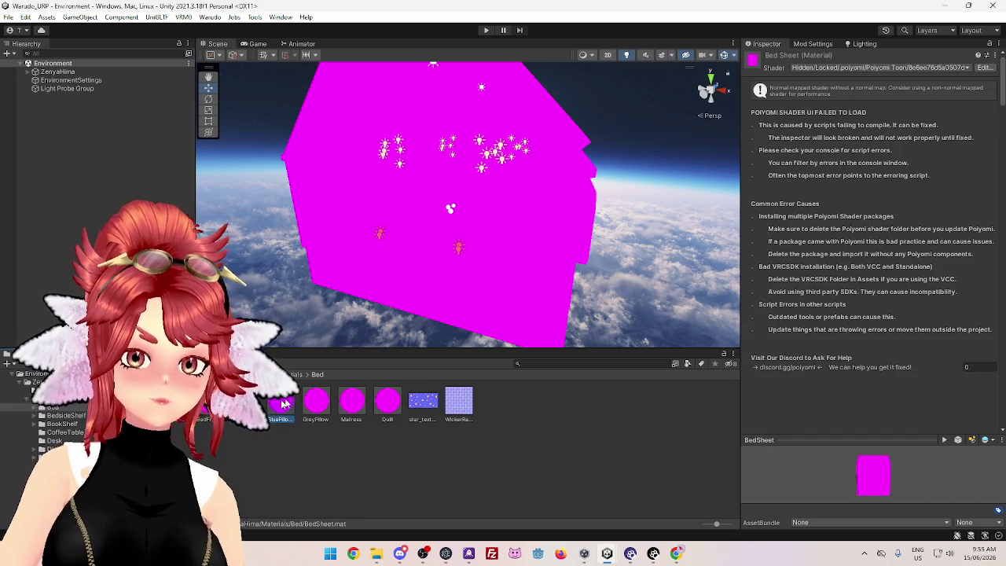
{"action": "left_click", "coordinate": [388, 403]}
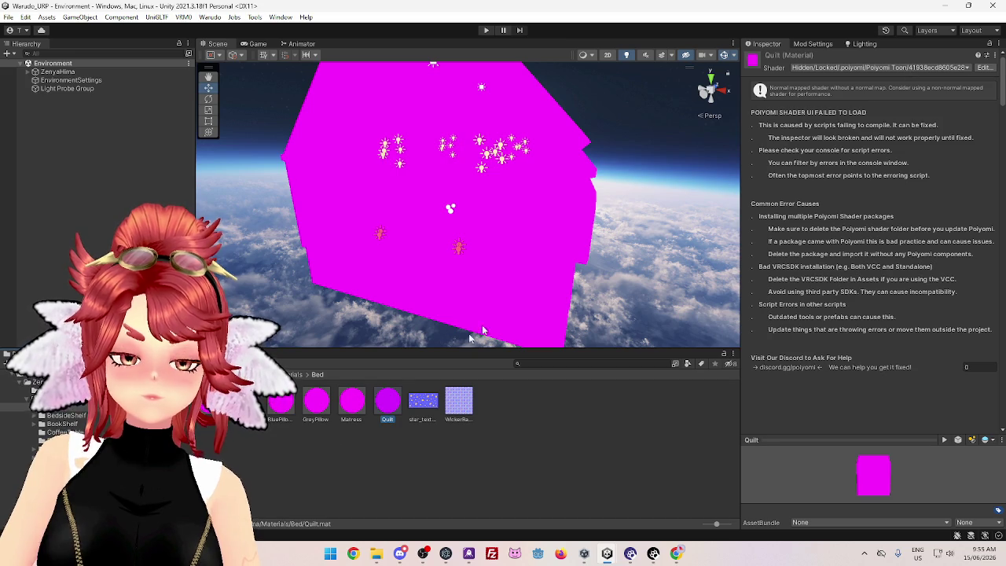
Enlarge the Project panel, collapse Props, and select the bed materials
{"action": "left_click_drag", "start_coordinate": [471, 350], "coordinate": [472, 237]}
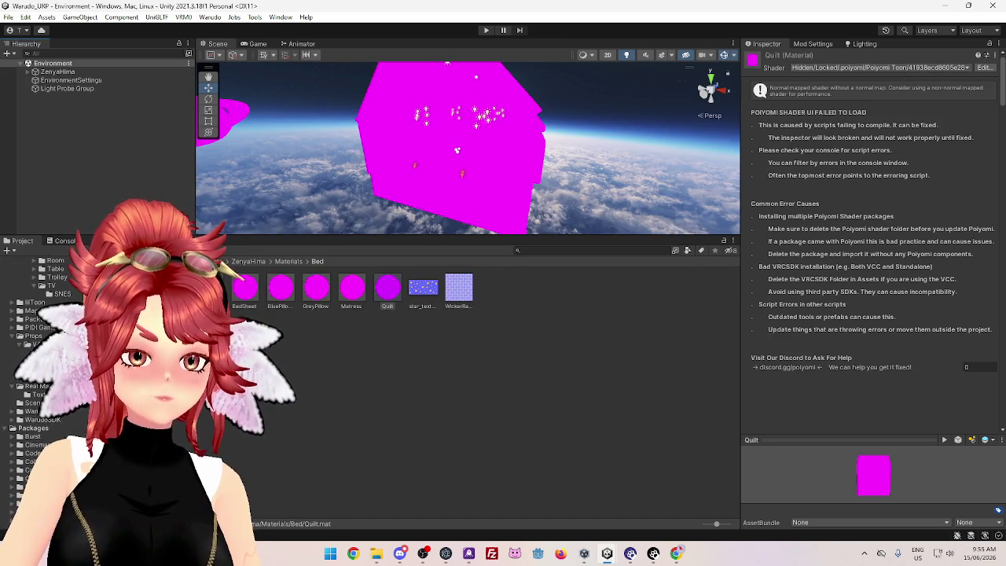
{"action": "left_click", "coordinate": [14, 337]}
{"action": "scroll", "coordinate": [47, 377], "scroll_direction": "up", "scroll_amount": 5}
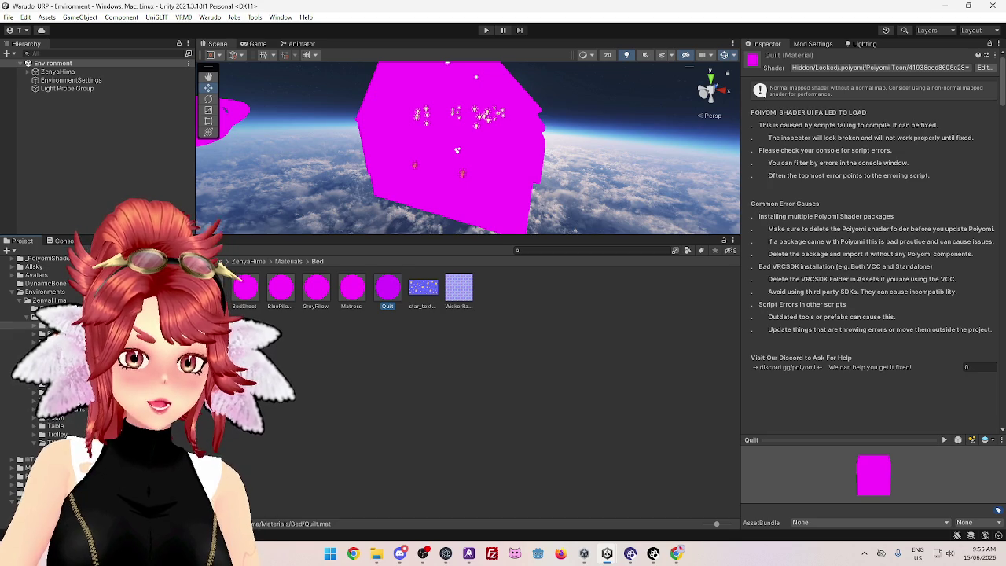
{"action": "left_click", "coordinate": [423, 288]}
{"action": "left_click", "coordinate": [388, 288]}
{"action": "left_click", "coordinate": [209, 288], "text": "shift"}
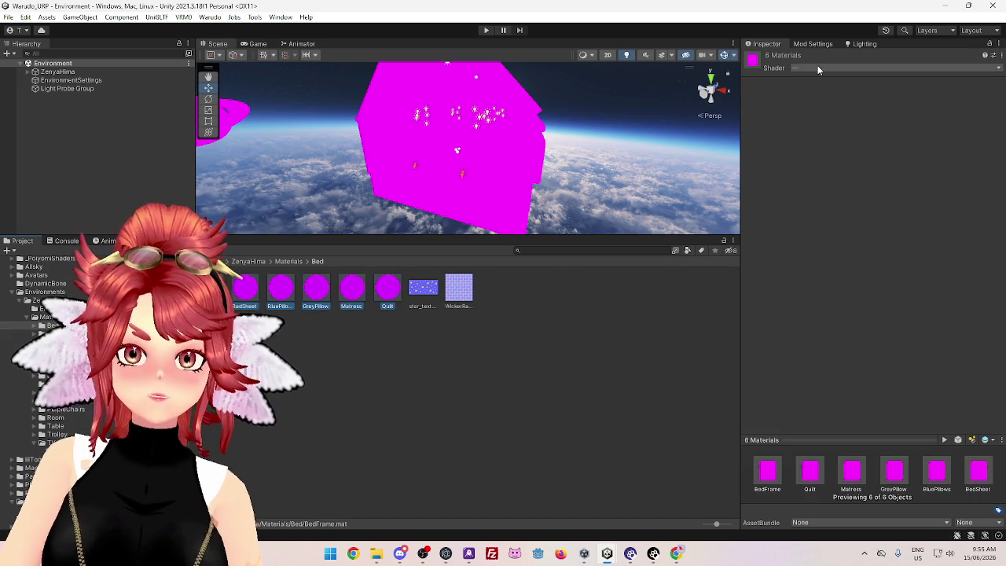
{"action": "left_click", "coordinate": [818, 68]}
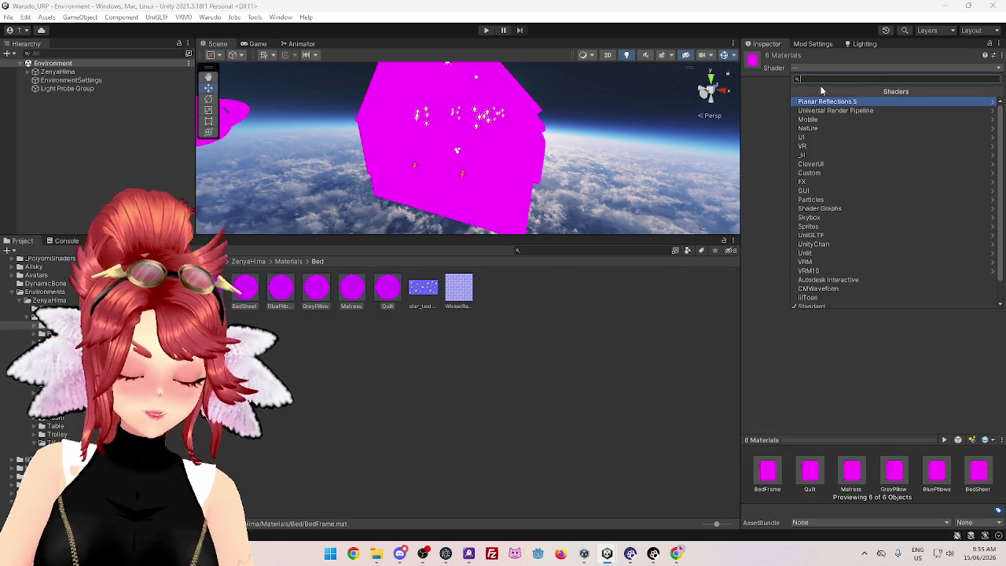
{"action": "type", "text": "poly"}
{"action": "left_click", "coordinate": [770, 118]}
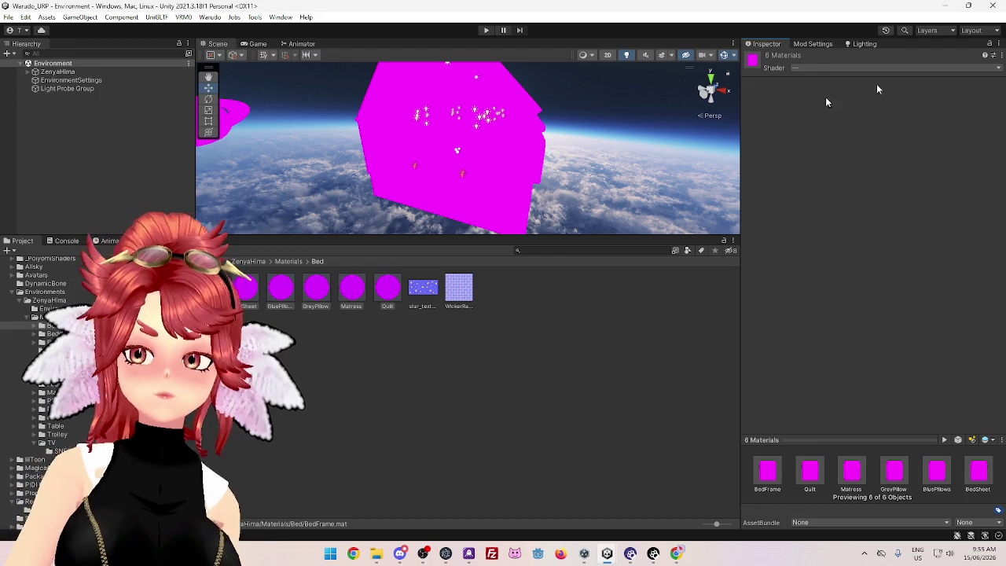
{"action": "left_click", "coordinate": [943, 70]}
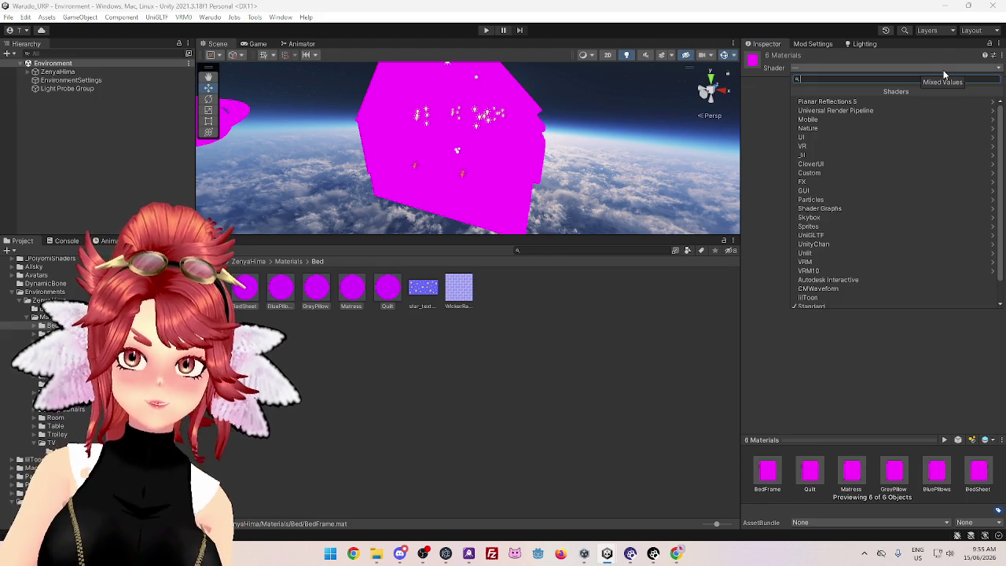
{"action": "left_click", "coordinate": [580, 336]}
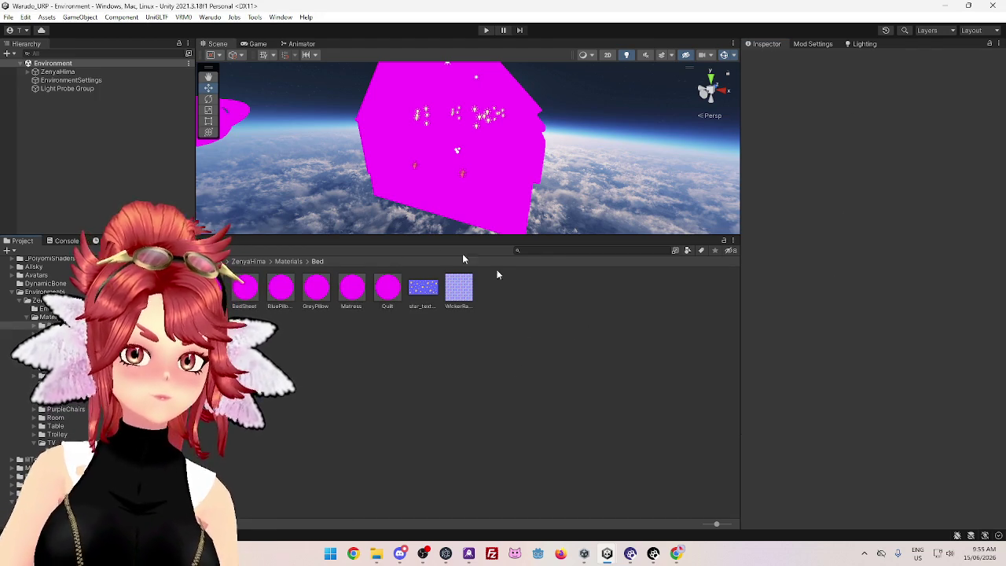
{"action": "left_click", "coordinate": [27, 300]}
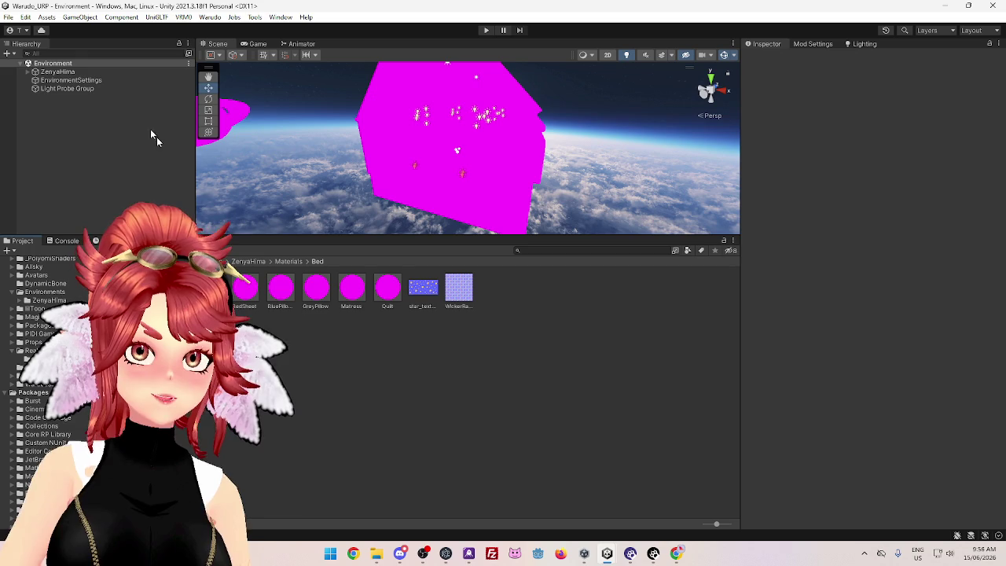
{"action": "left_click", "coordinate": [213, 20]}
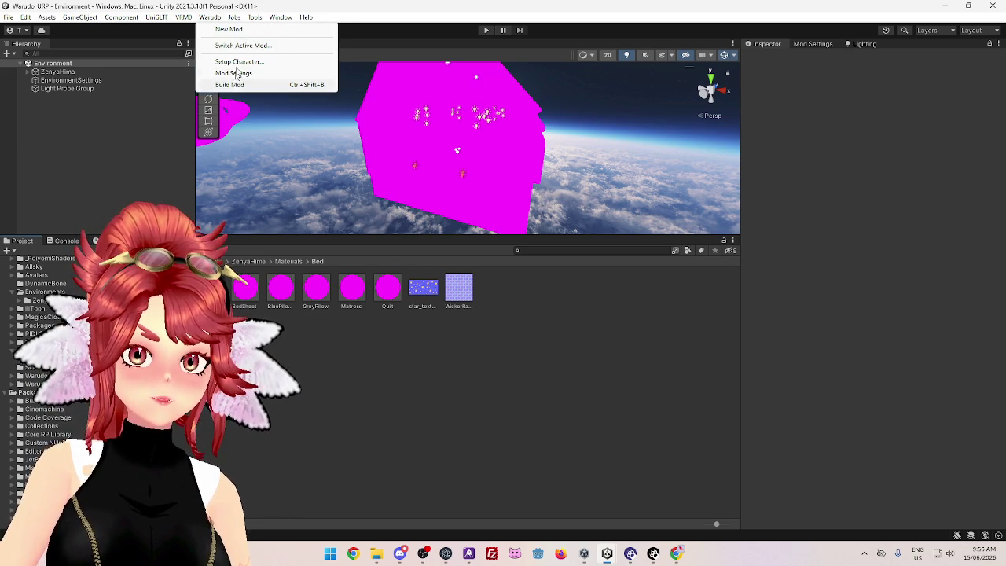
Start a custom package import, then cancel it for now
{"action": "mouse_move", "coordinate": [80, 18]}
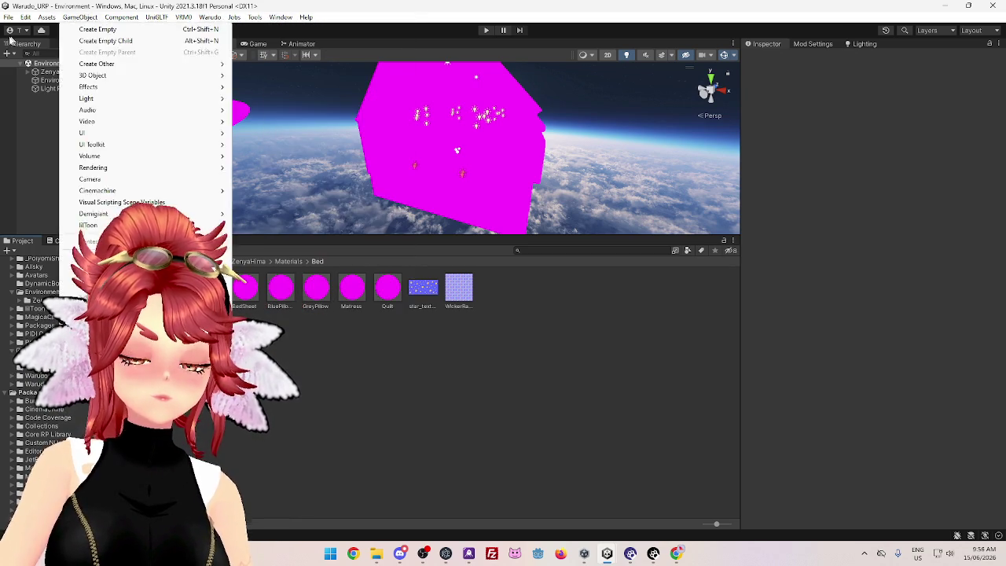
{"action": "mouse_move", "coordinate": [47, 17]}
{"action": "mouse_move", "coordinate": [157, 147]}
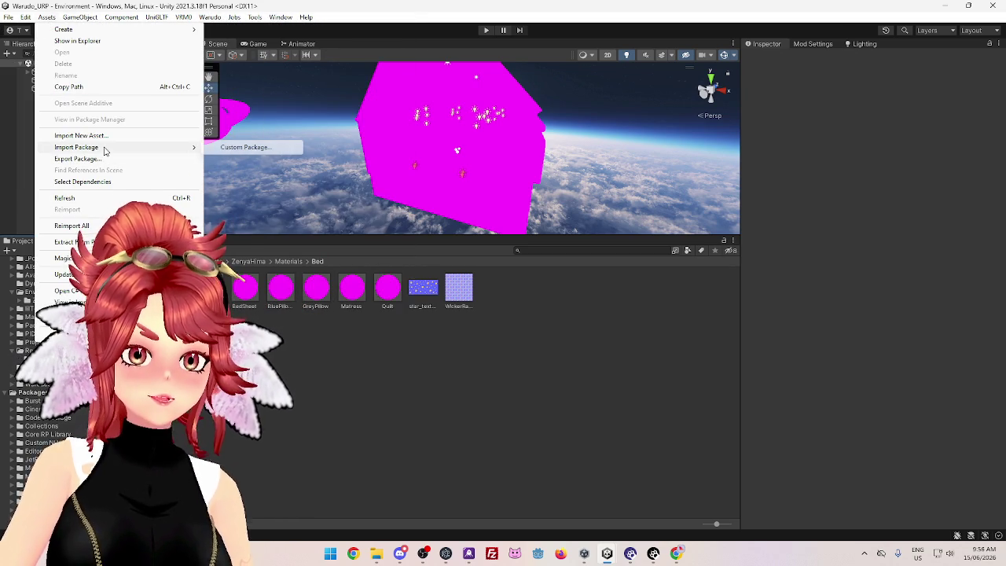
{"action": "left_click", "coordinate": [239, 147]}
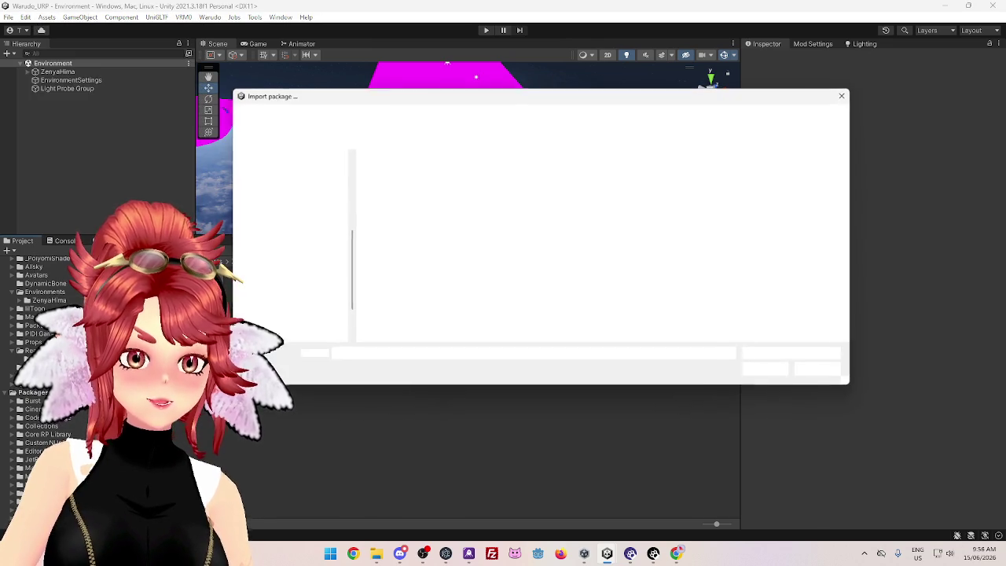
{"action": "left_click", "coordinate": [820, 369]}
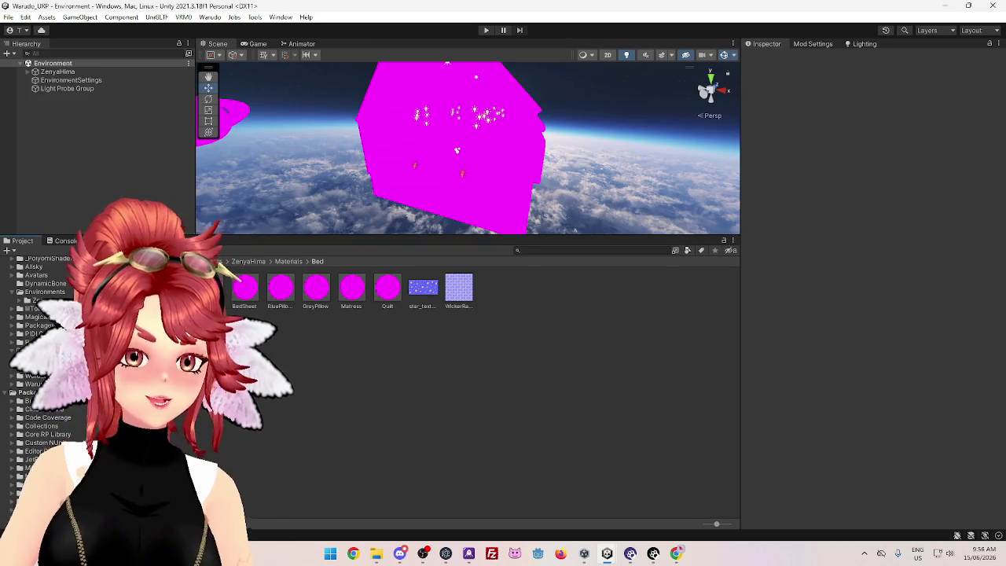
Expand _PoiyomiShaders in the Project tree and open its Textures subfolder
{"action": "scroll", "coordinate": [22, 312], "scroll_direction": "up", "scroll_amount": 3}
{"action": "left_click", "coordinate": [22, 312]}
{"action": "left_click", "coordinate": [21, 311]}
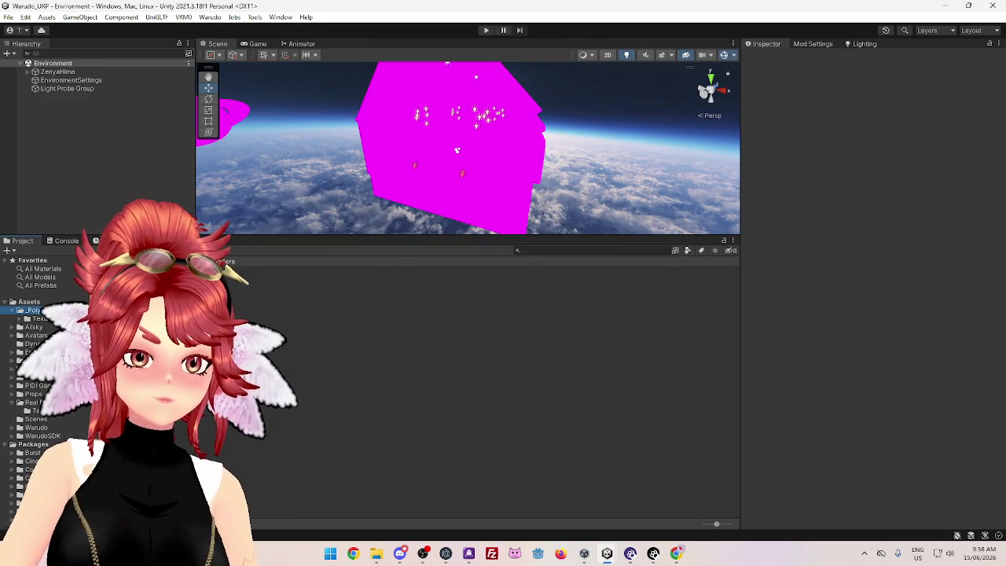
{"action": "left_click", "coordinate": [38, 319]}
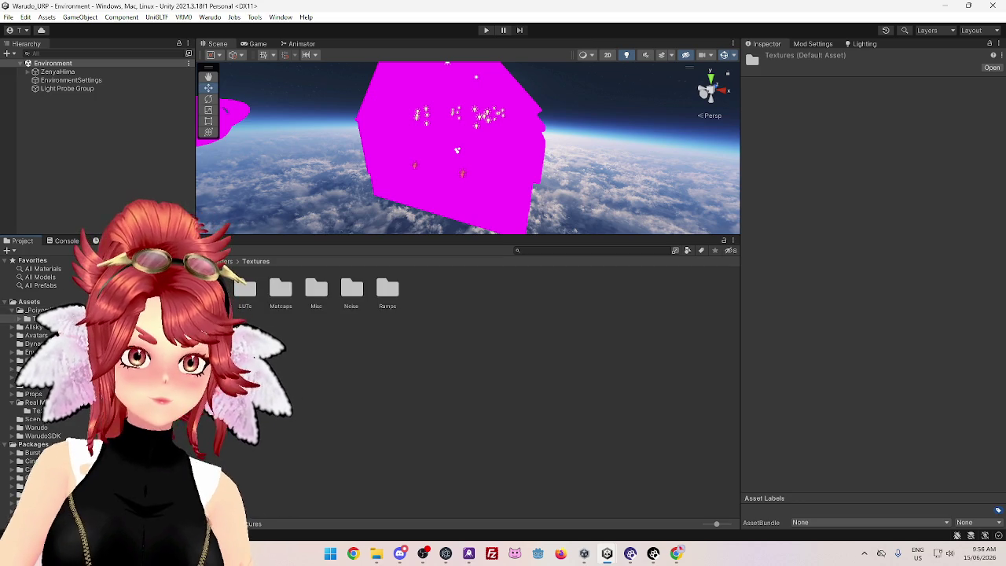
{"action": "left_click", "coordinate": [584, 554]}
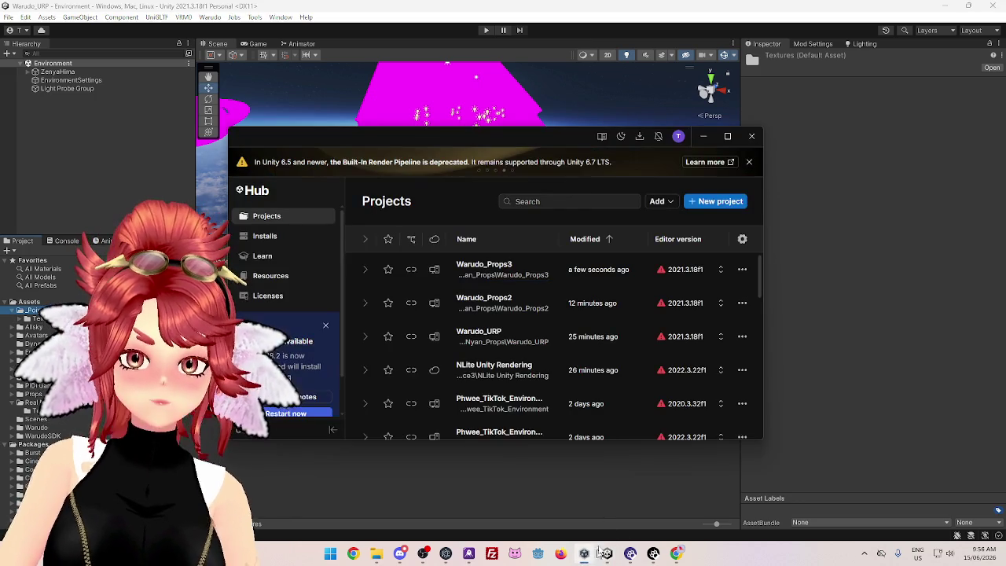
{"action": "mouse_move", "coordinate": [607, 553]}
{"action": "left_click", "coordinate": [662, 491]}
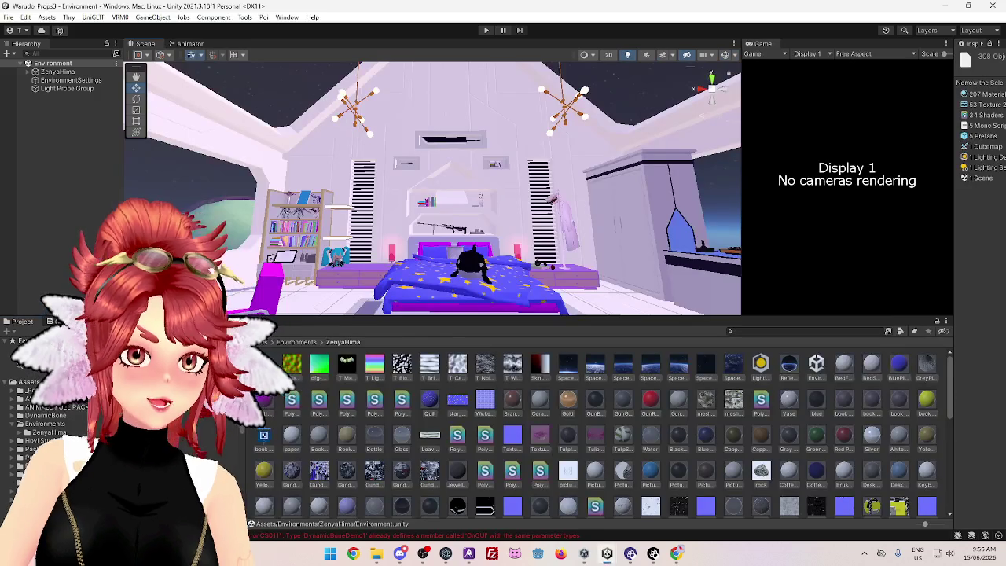
{"action": "left_click", "coordinate": [36, 390]}
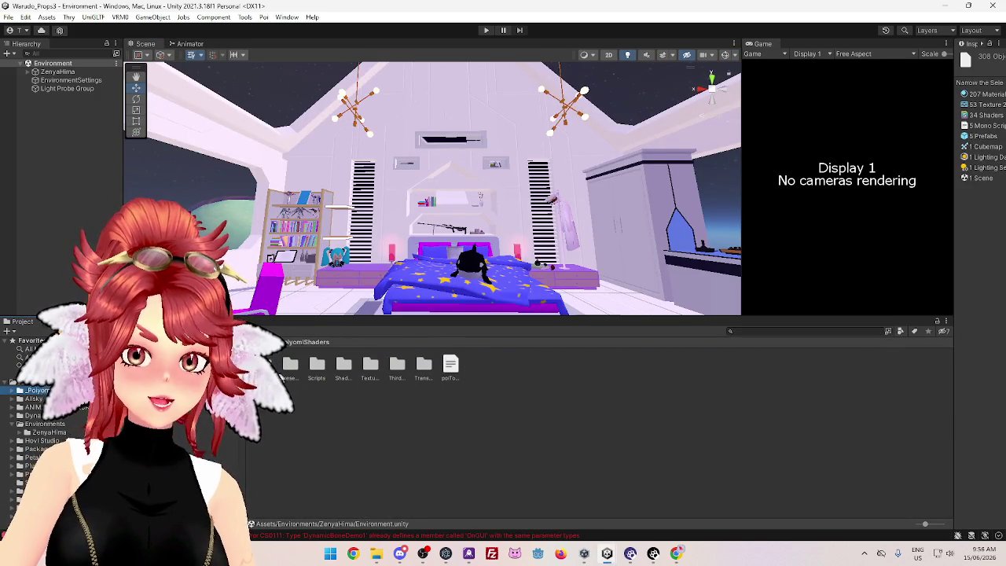
{"action": "mouse_move", "coordinate": [607, 555]}
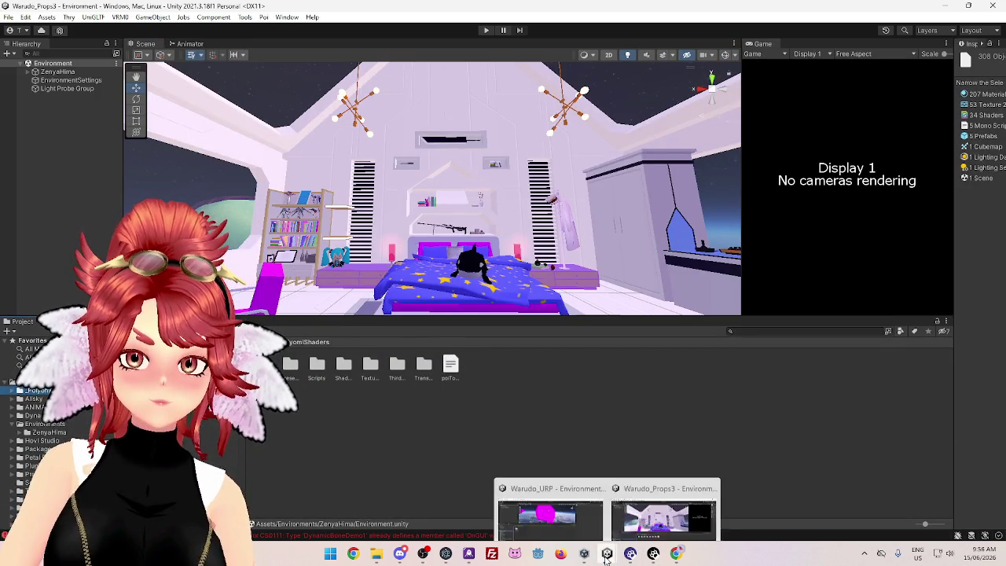
{"action": "left_click", "coordinate": [542, 519]}
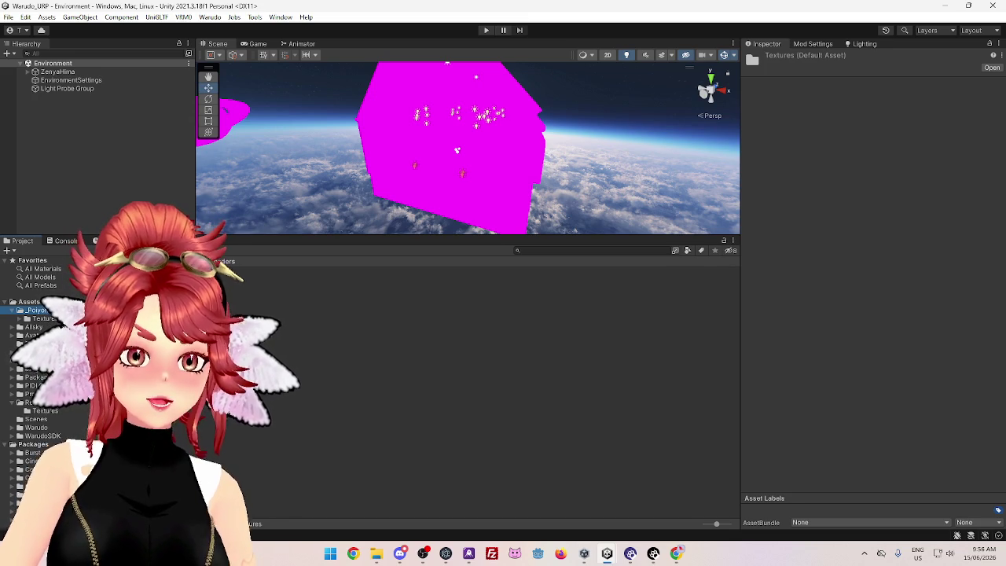
Delete the broken _PoiyomiShaders folder from the project
{"action": "left_click", "coordinate": [31, 312]}
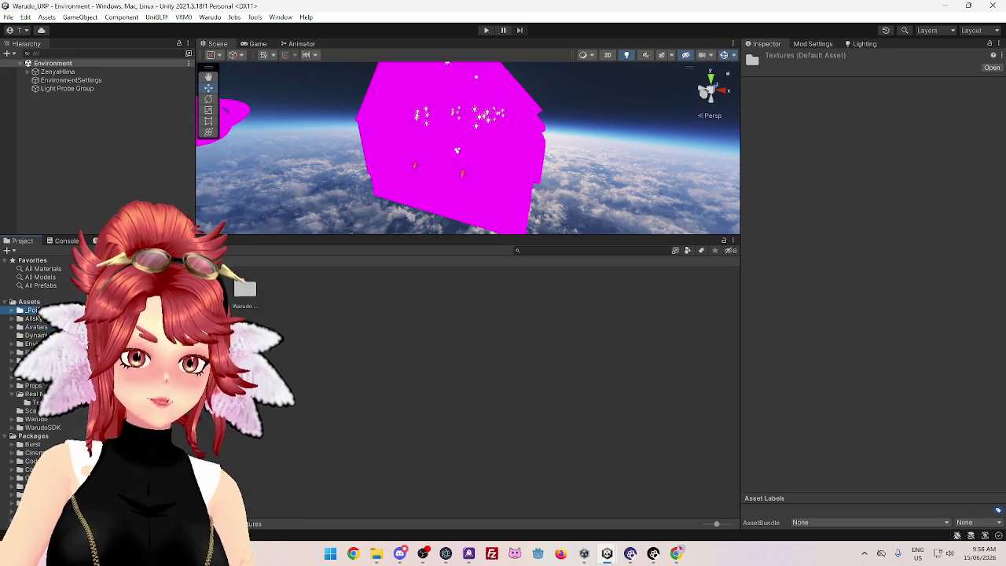
{"action": "key", "text": "Delete"}
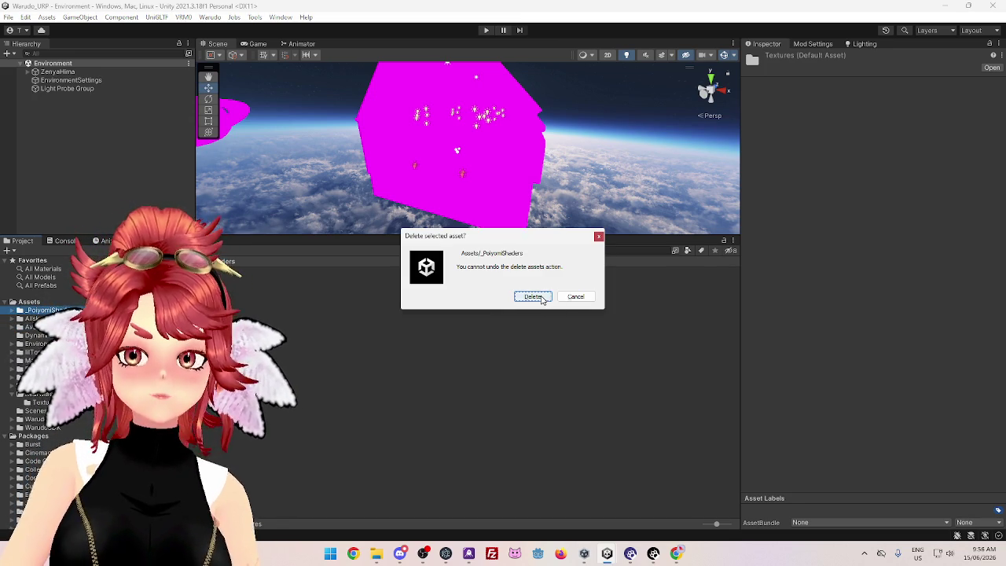
{"action": "left_click", "coordinate": [541, 298]}
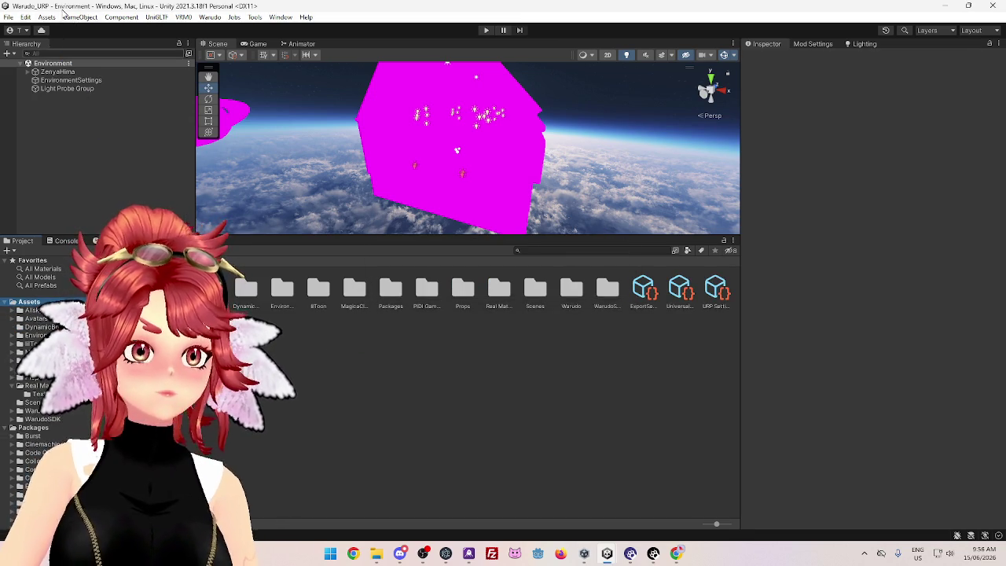
Load the poi_Toon_7.3.50_UpTo_9.3.64 package from F:\Unity Packages as a custom package
{"action": "left_click", "coordinate": [49, 16]}
{"action": "mouse_move", "coordinate": [118, 147]}
{"action": "left_click", "coordinate": [236, 147]}
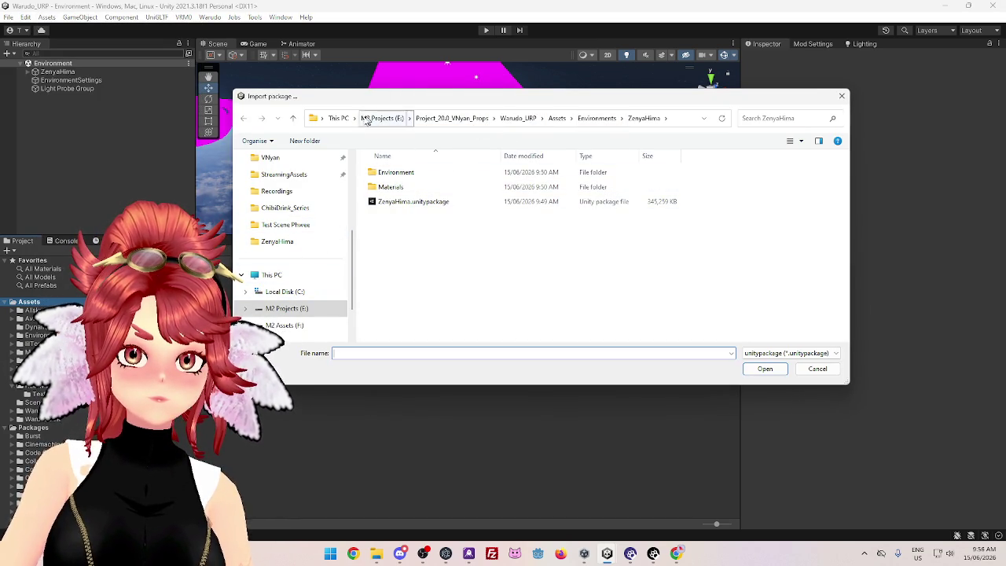
{"action": "left_click", "coordinate": [338, 118]}
{"action": "left_click", "coordinate": [696, 179]}
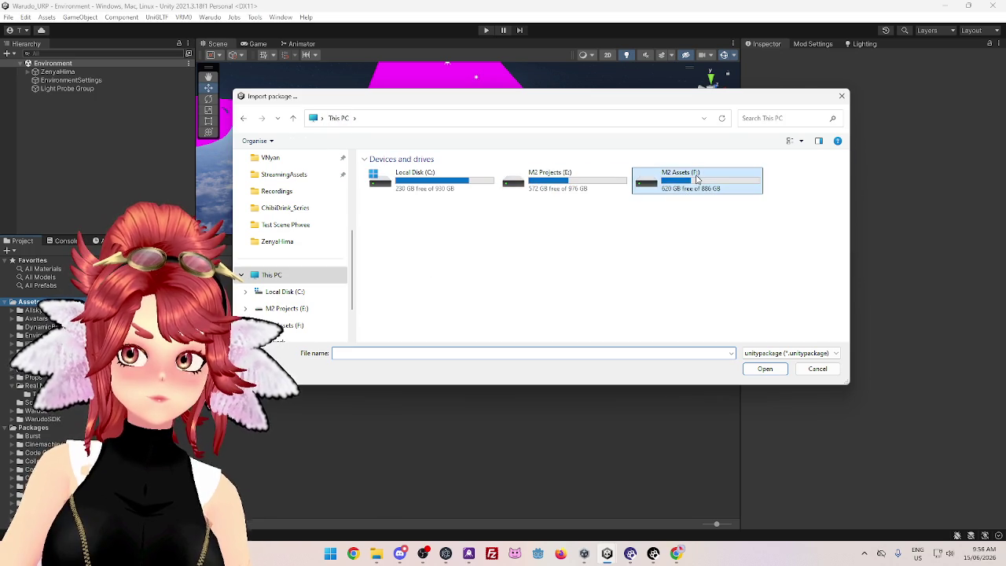
{"action": "double_click", "coordinate": [696, 179]}
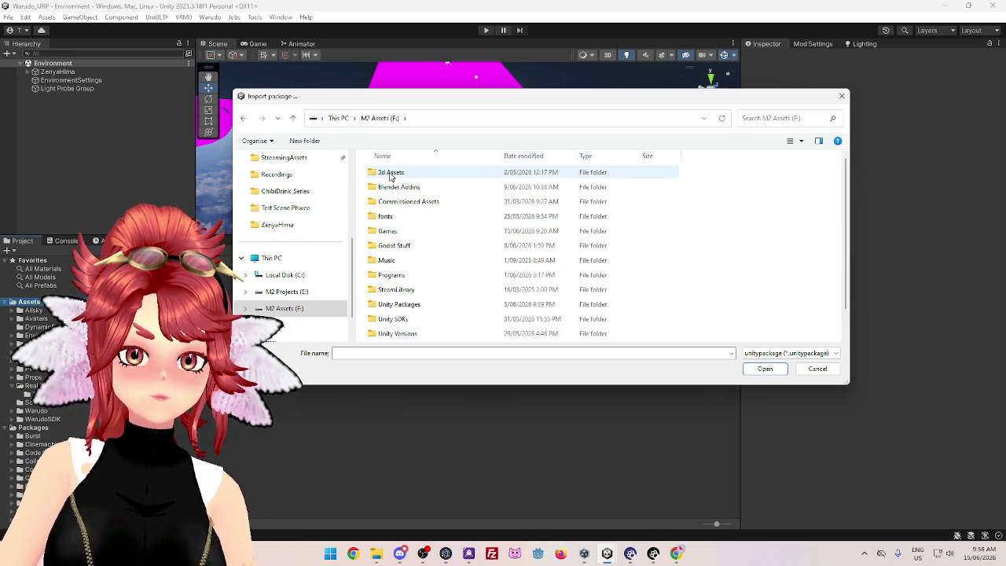
{"action": "scroll", "coordinate": [413, 260], "scroll_direction": "down", "scroll_amount": 1}
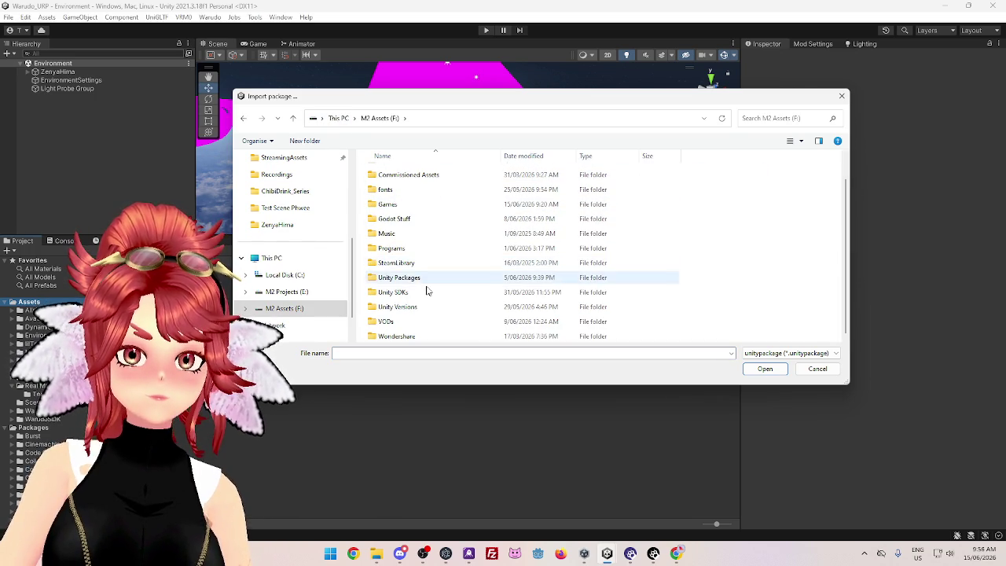
{"action": "double_click", "coordinate": [416, 279]}
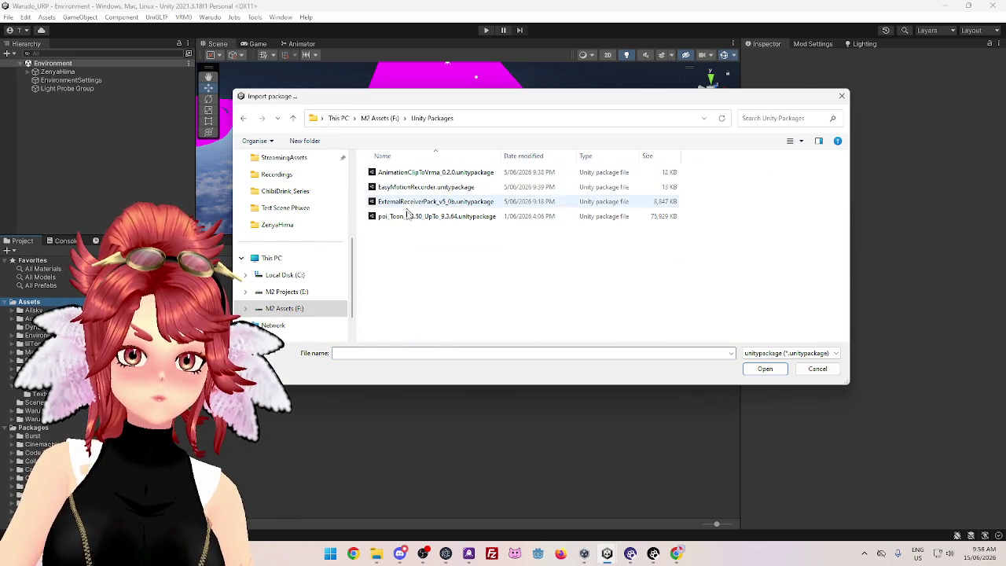
{"action": "left_click", "coordinate": [409, 216]}
{"action": "left_click", "coordinate": [765, 369]}
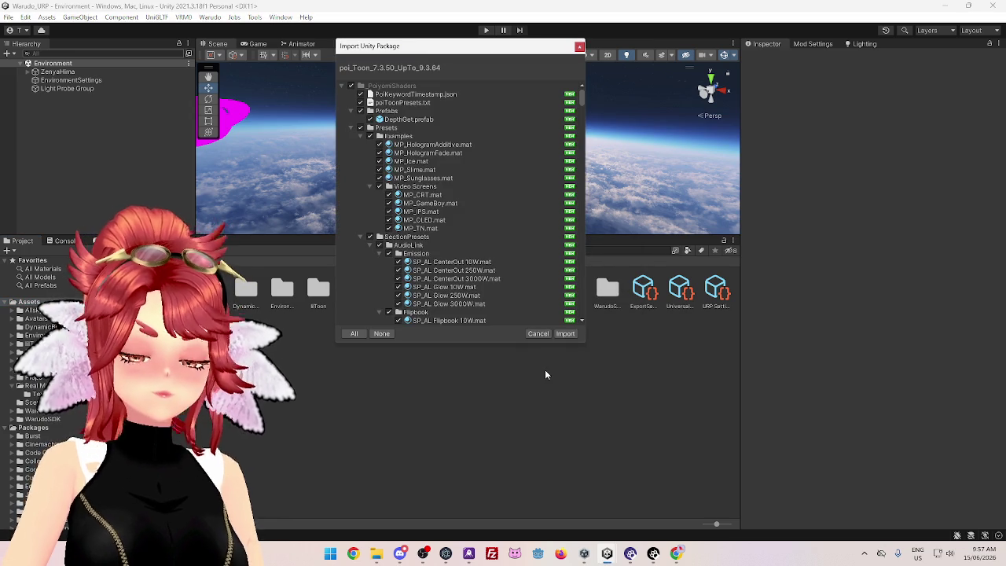
Import every item of the poi_Toon package, restoring the _PoiyomiShaders folder in Assets
{"action": "left_click", "coordinate": [566, 334]}
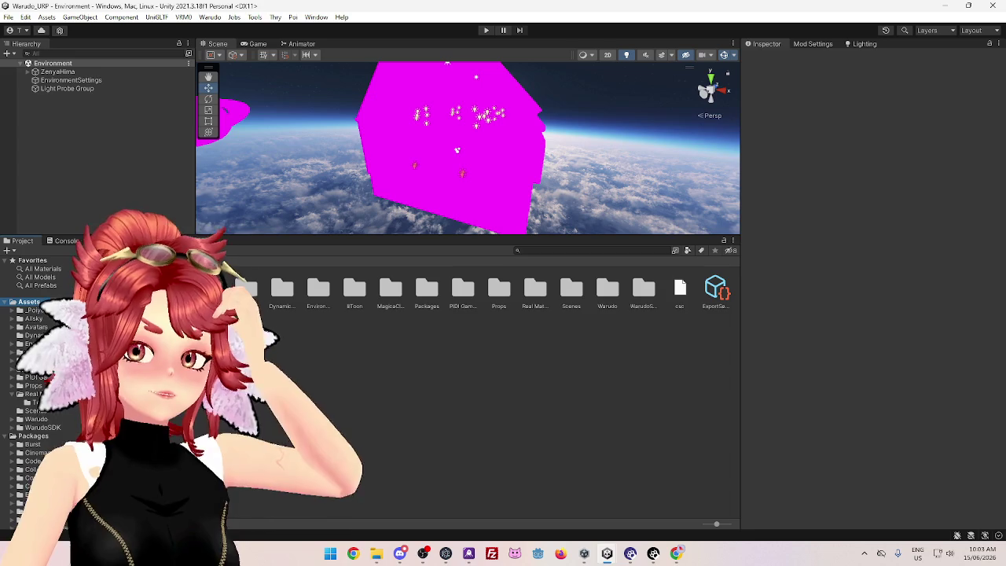
{"action": "key", "text": "alt+Tab"}
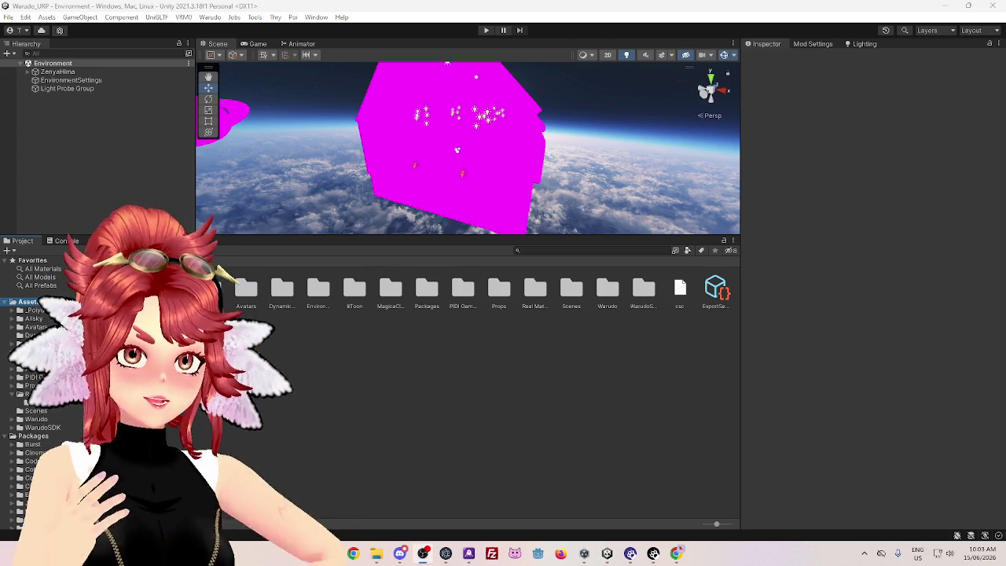
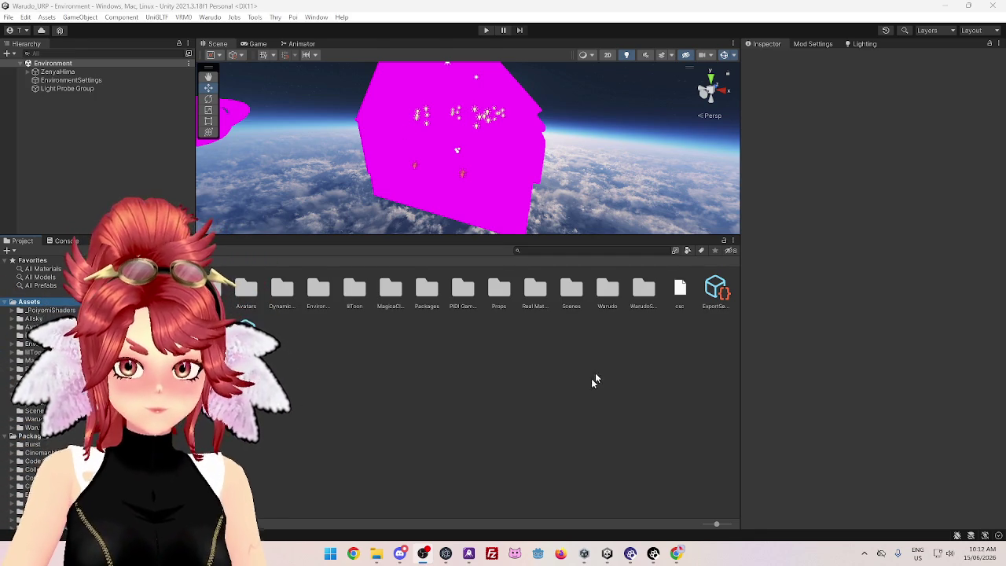
Lower the Scene/Project splitter so the pink environment fills more of the Scene view
{"action": "left_click_drag", "start_coordinate": [629, 236], "coordinate": [651, 294]}
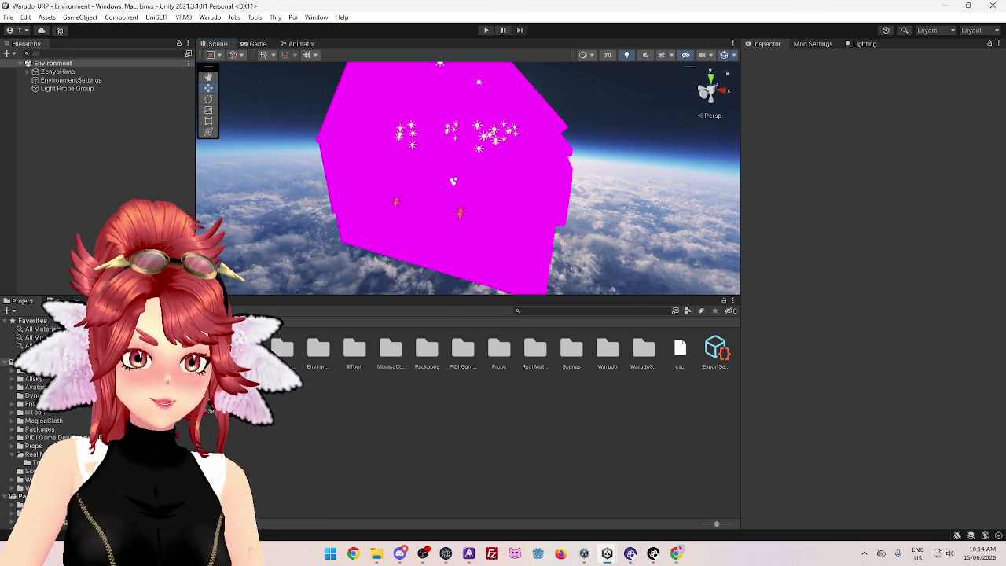
Browse to Assets > Environment > ZenyaHima > Materials and select the blue material
{"action": "left_click", "coordinate": [35, 371]}
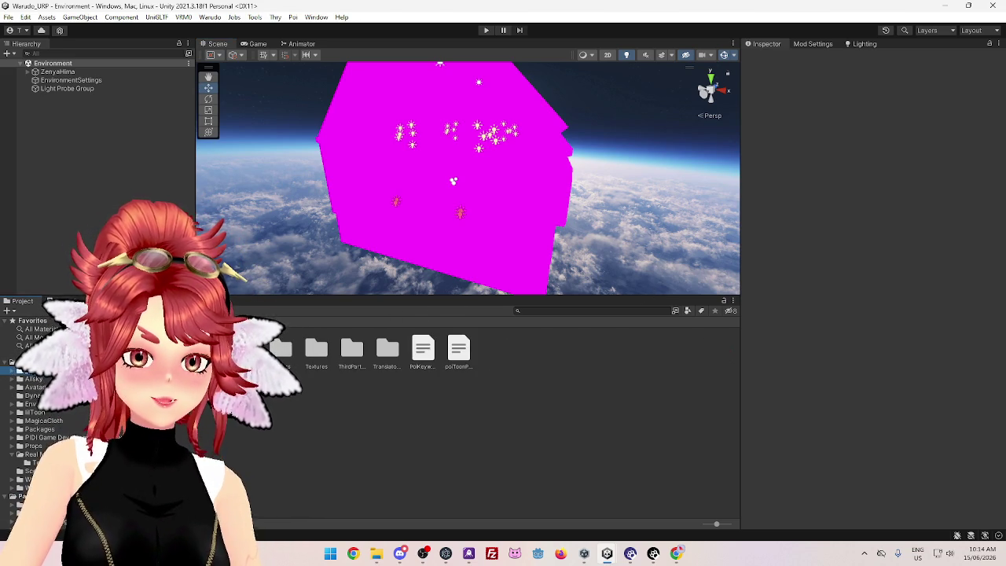
{"action": "left_click", "coordinate": [31, 462]}
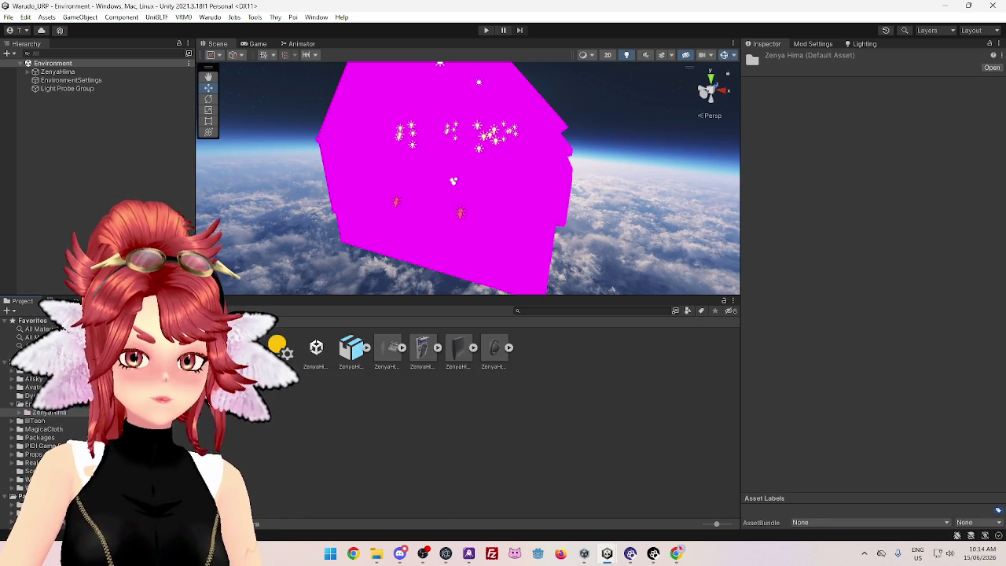
{"action": "left_click", "coordinate": [54, 429]}
{"action": "left_click", "coordinate": [706, 349]}
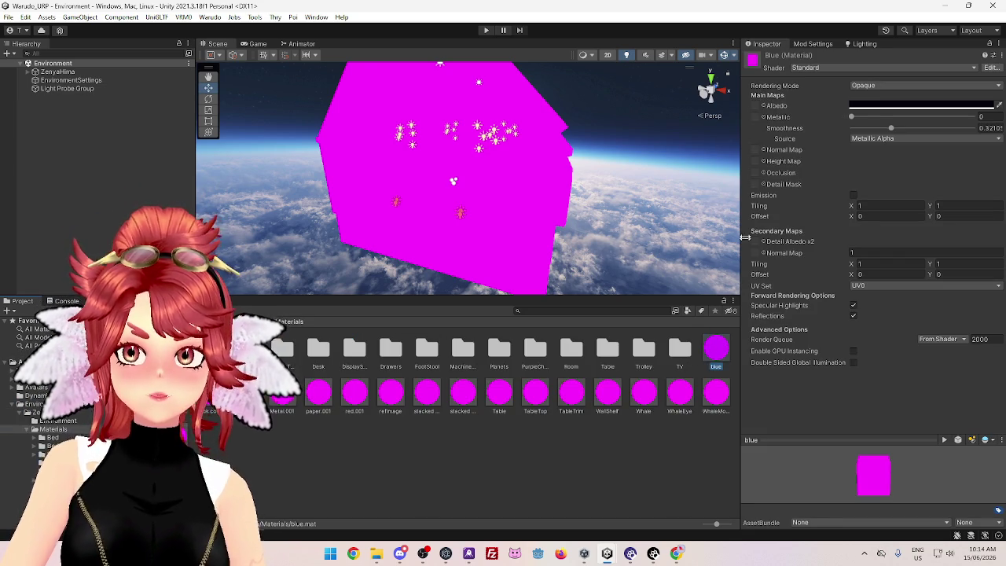
Select all 18 ZenyaHima materials and switch their shader to poiyomi > Poiyomi Toon
{"action": "left_click", "coordinate": [187, 443], "text": "shift"}
{"action": "left_click", "coordinate": [803, 68]}
{"action": "left_click", "coordinate": [811, 102]}
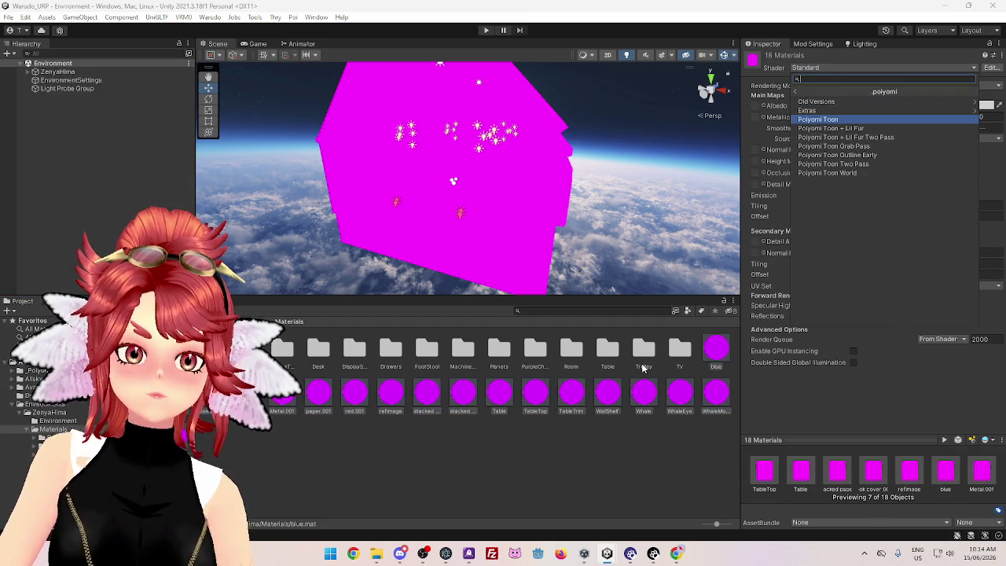
{"action": "key", "text": "Escape"}
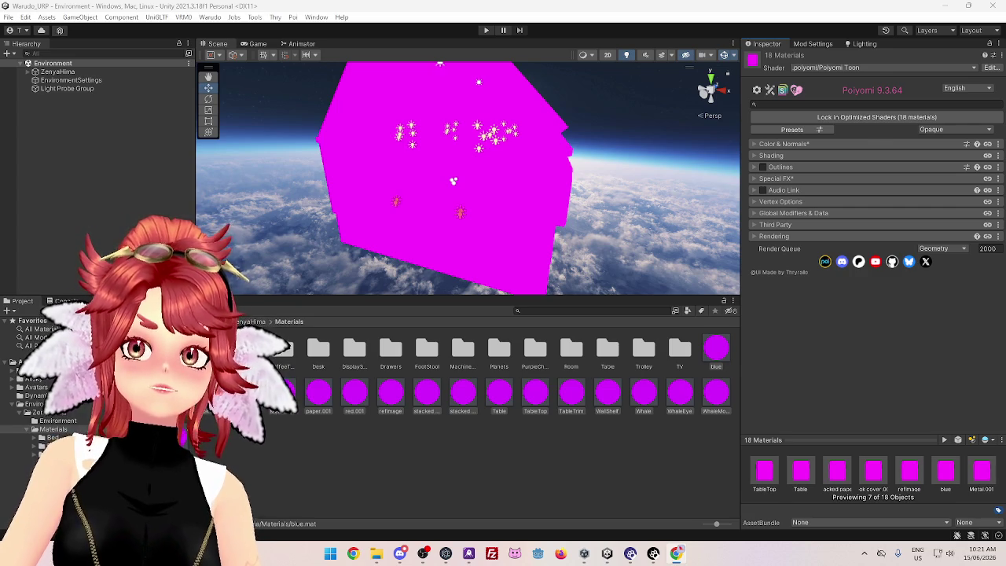
{"action": "key", "text": "alt+Tab"}
Maximize Chrome and preview the Pinterest 'Trade Offer Meme Template' image result
{"action": "key", "text": "super+Up"}
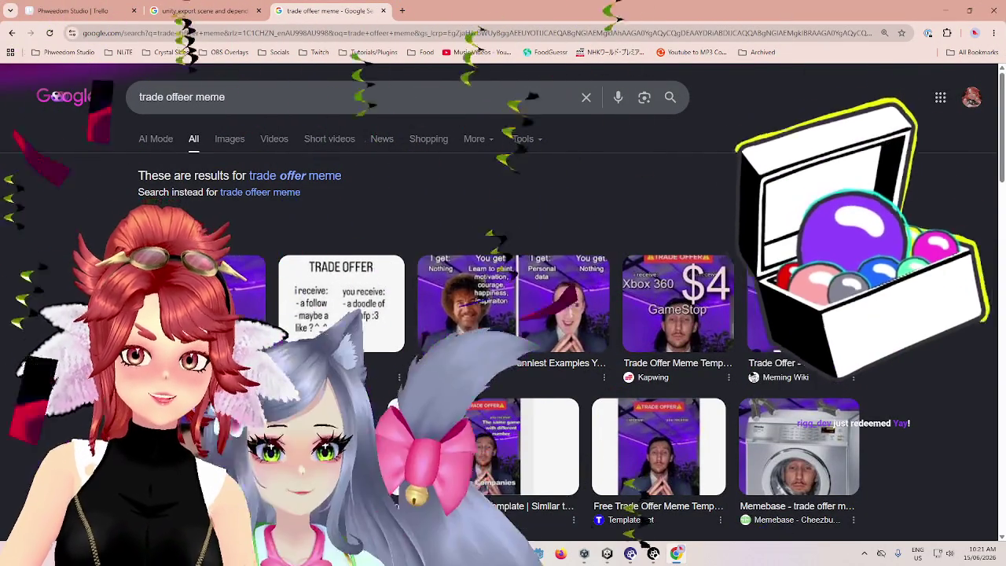
{"action": "left_click", "coordinate": [227, 306]}
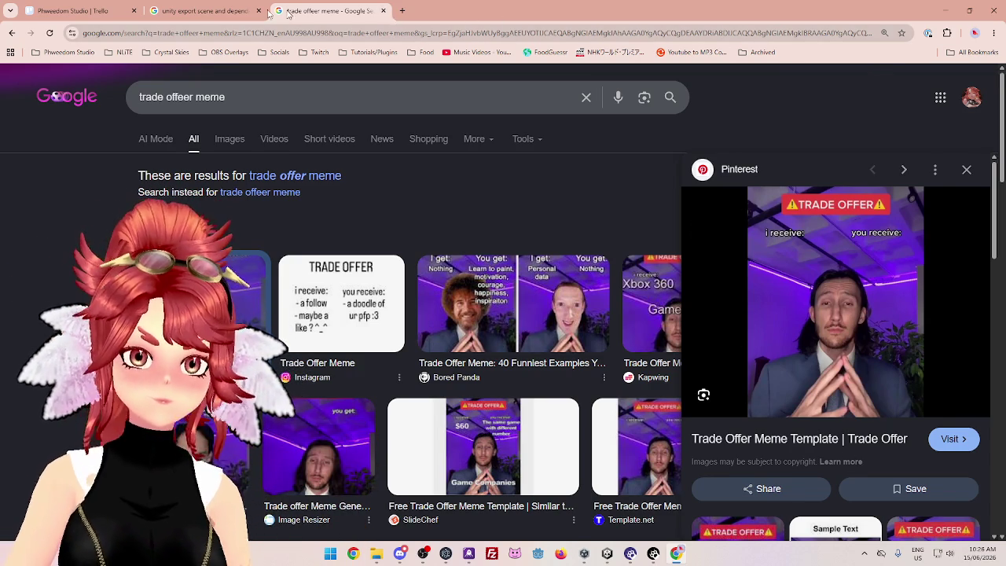
Check the 18 materials show Poiyomi Toon in Unity, then bring up phweedomstudio.com maximized
{"action": "key", "text": "alt+Tab"}
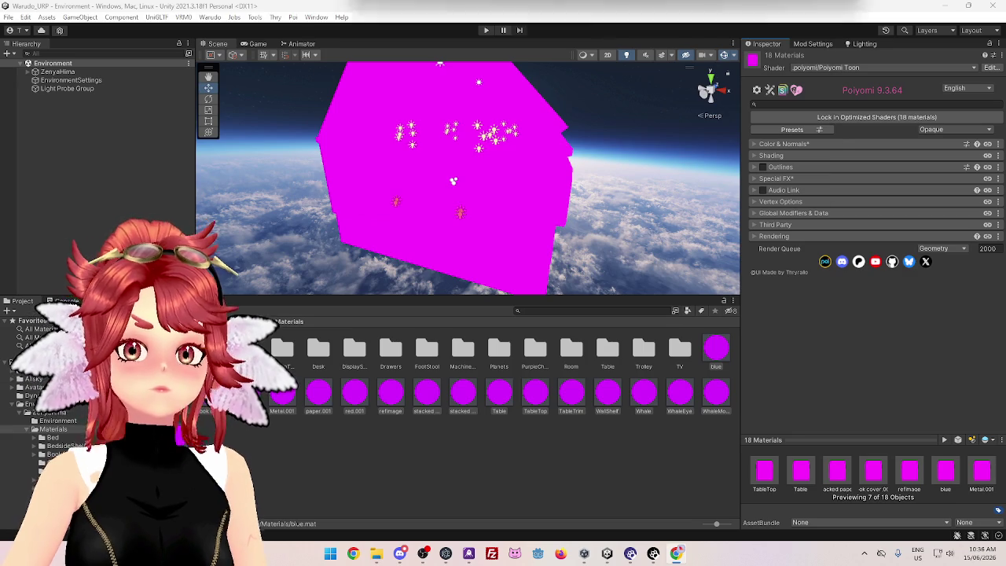
{"action": "key", "text": "alt+Tab"}
{"action": "key", "text": "super+Up"}
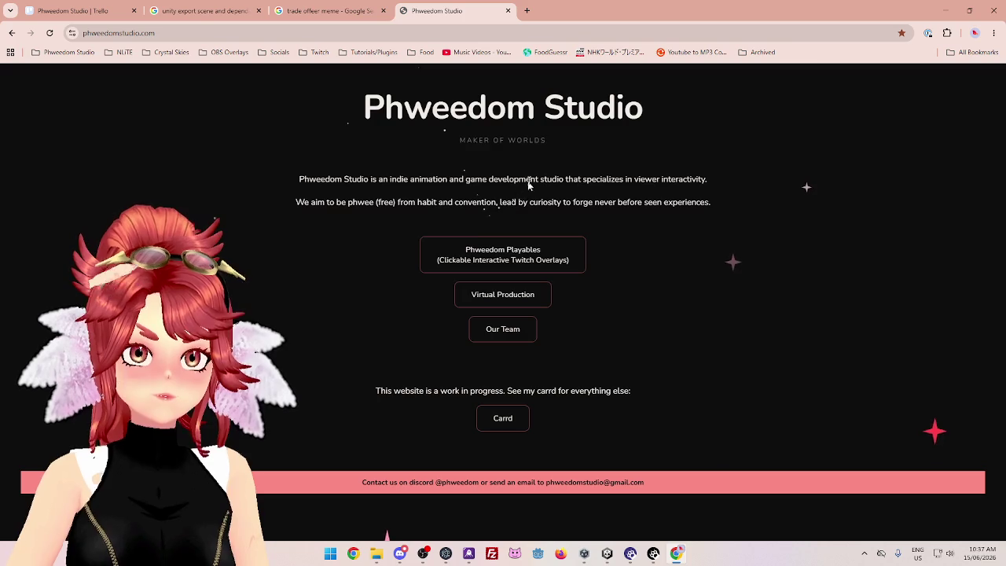
Open the Phweedom Playables overlays page, scroll through it, then close its tab
{"action": "left_click", "coordinate": [509, 262]}
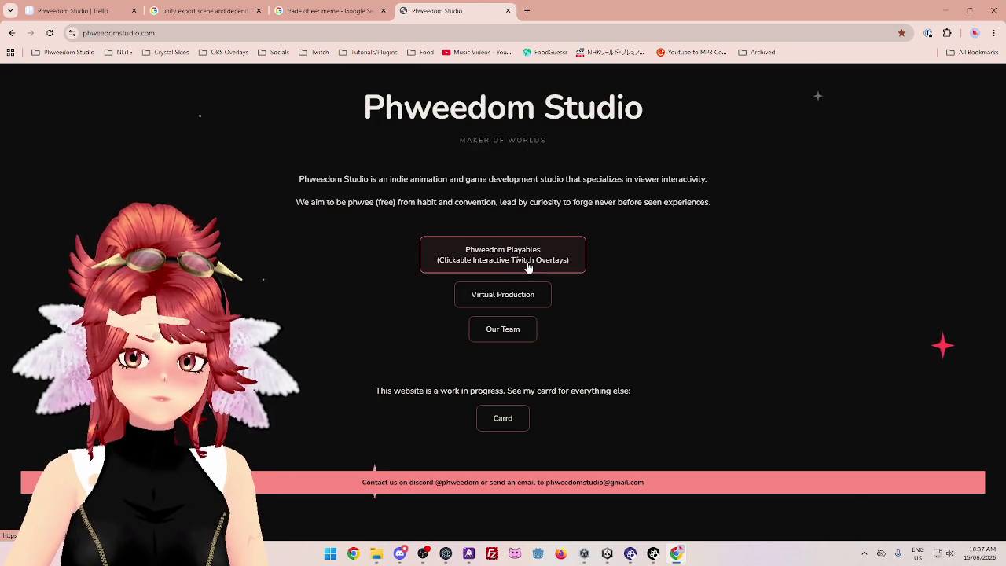
{"action": "scroll", "coordinate": [752, 270], "scroll_direction": "down", "scroll_amount": 10}
{"action": "scroll", "coordinate": [849, 291], "scroll_direction": "down", "scroll_amount": 20}
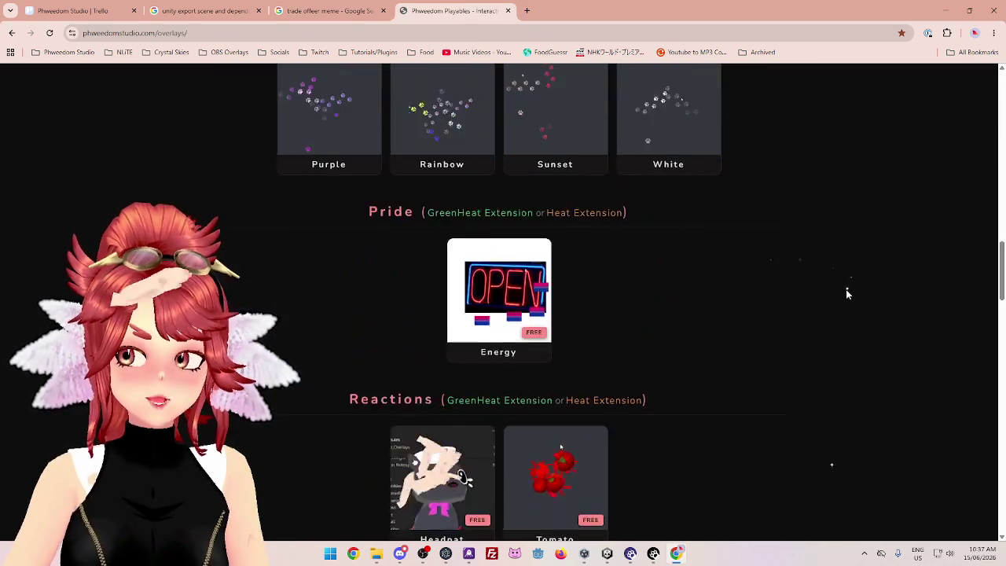
{"action": "scroll", "coordinate": [838, 297], "scroll_direction": "down", "scroll_amount": 3}
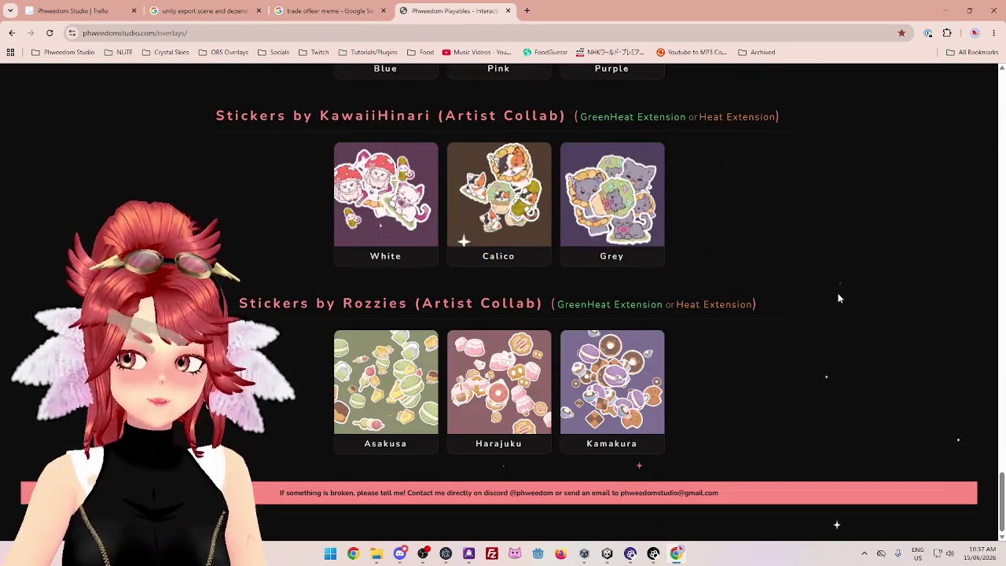
{"action": "scroll", "coordinate": [838, 297], "scroll_direction": "up", "scroll_amount": 15}
{"action": "scroll", "coordinate": [838, 299], "scroll_direction": "up", "scroll_amount": 20}
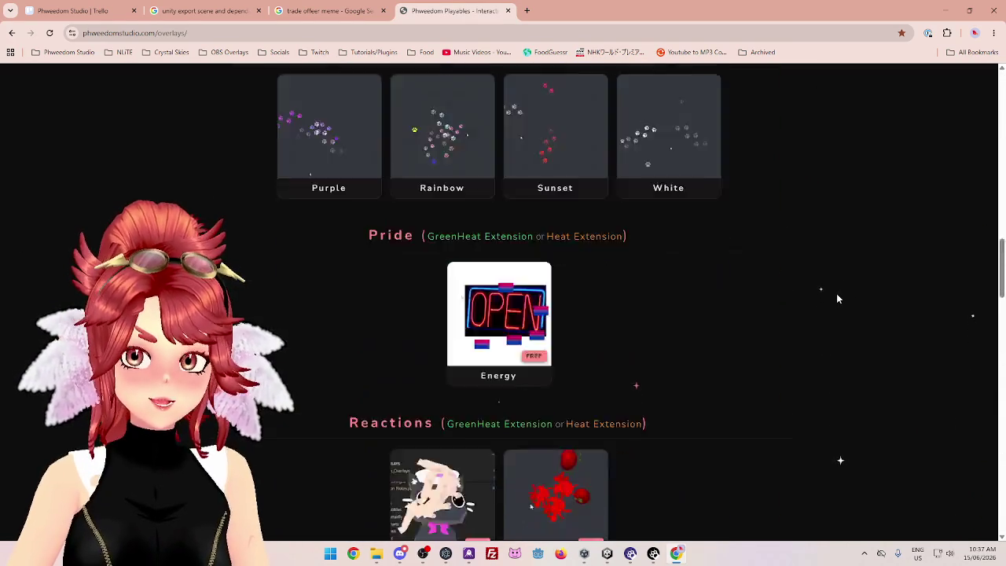
{"action": "scroll", "coordinate": [838, 299], "scroll_direction": "down", "scroll_amount": 12}
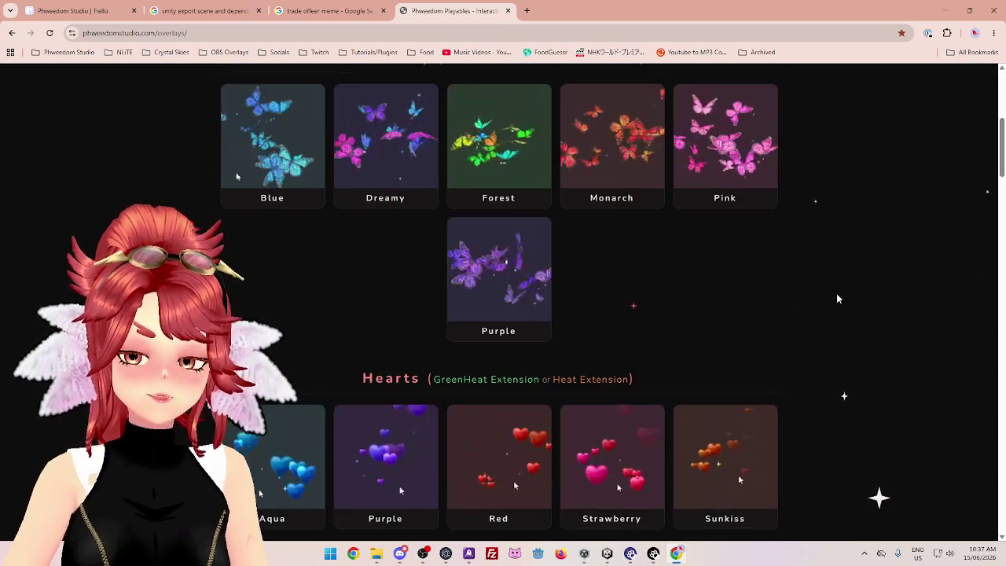
{"action": "scroll", "coordinate": [834, 299], "scroll_direction": "down", "scroll_amount": 15}
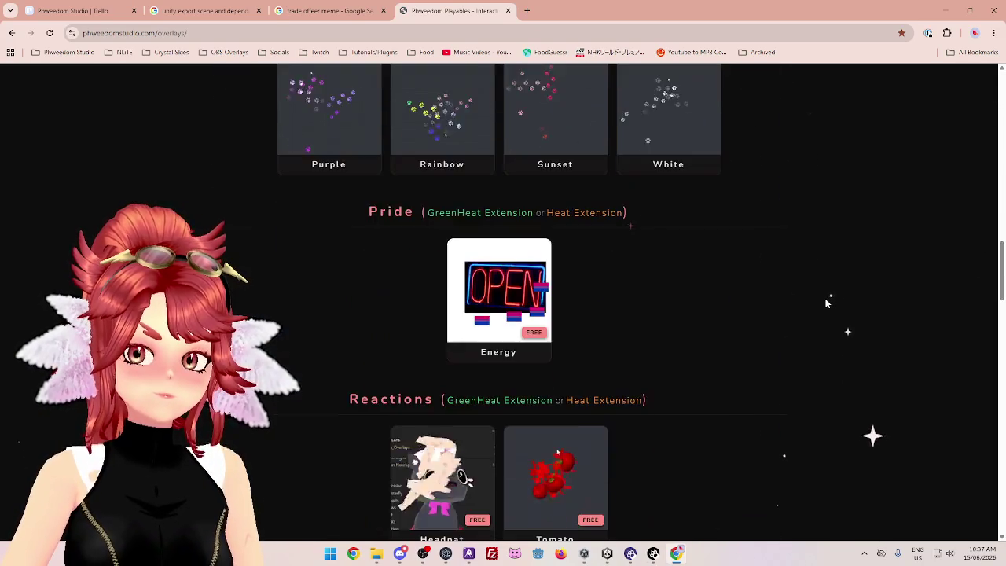
{"action": "scroll", "coordinate": [826, 303], "scroll_direction": "down", "scroll_amount": 5}
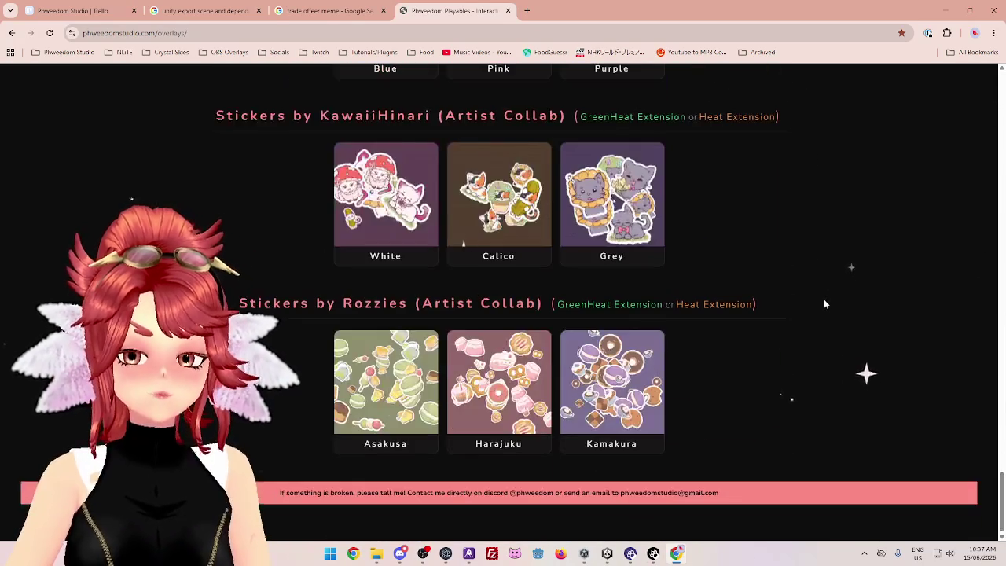
{"action": "scroll", "coordinate": [823, 304], "scroll_direction": "up", "scroll_amount": 5}
{"action": "scroll", "coordinate": [824, 304], "scroll_direction": "up", "scroll_amount": 15}
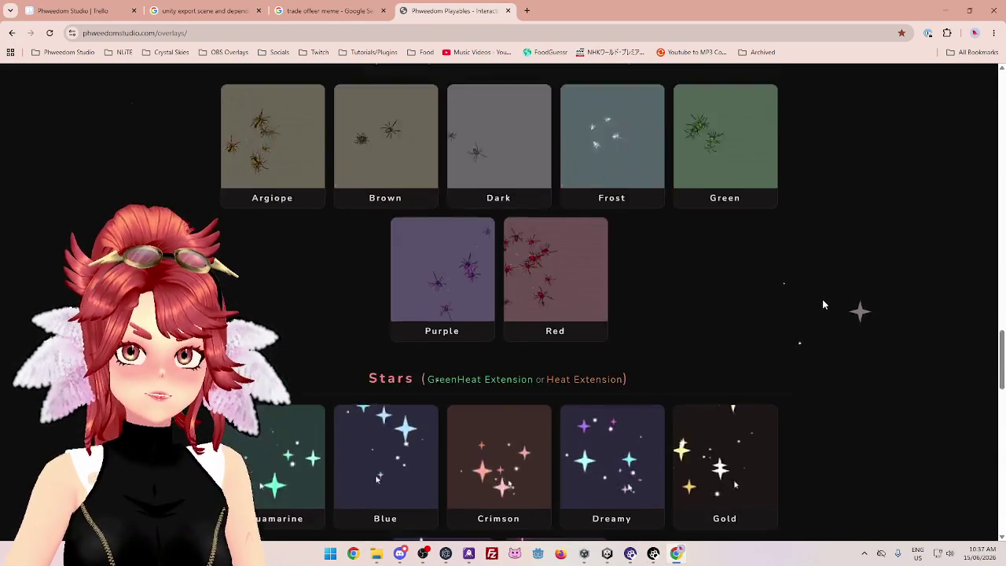
{"action": "scroll", "coordinate": [824, 304], "scroll_direction": "up", "scroll_amount": 6}
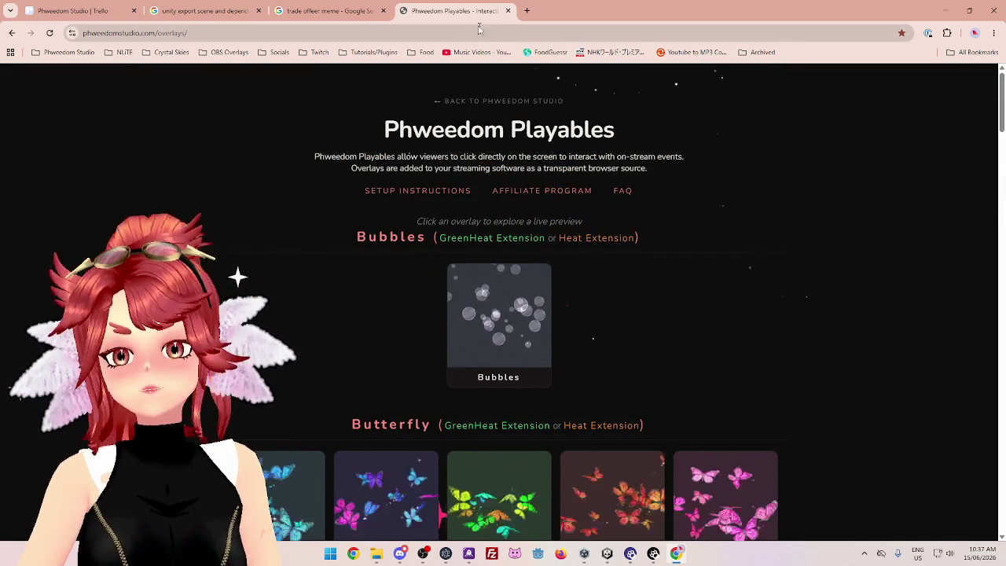
{"action": "left_click", "coordinate": [508, 11]}
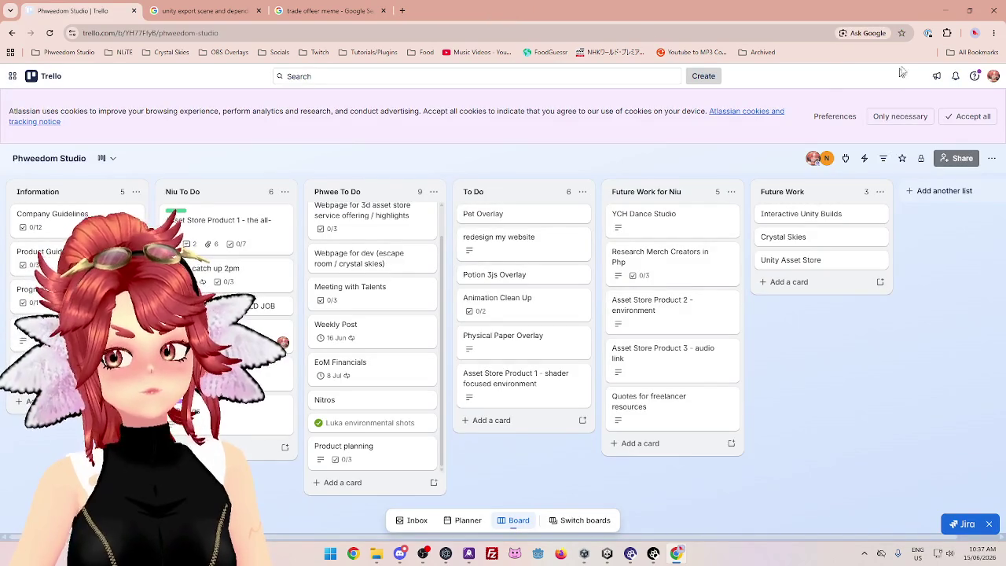
Minimize Chrome to return to Unity and orbit around the magenta room
{"action": "left_click", "coordinate": [946, 10]}
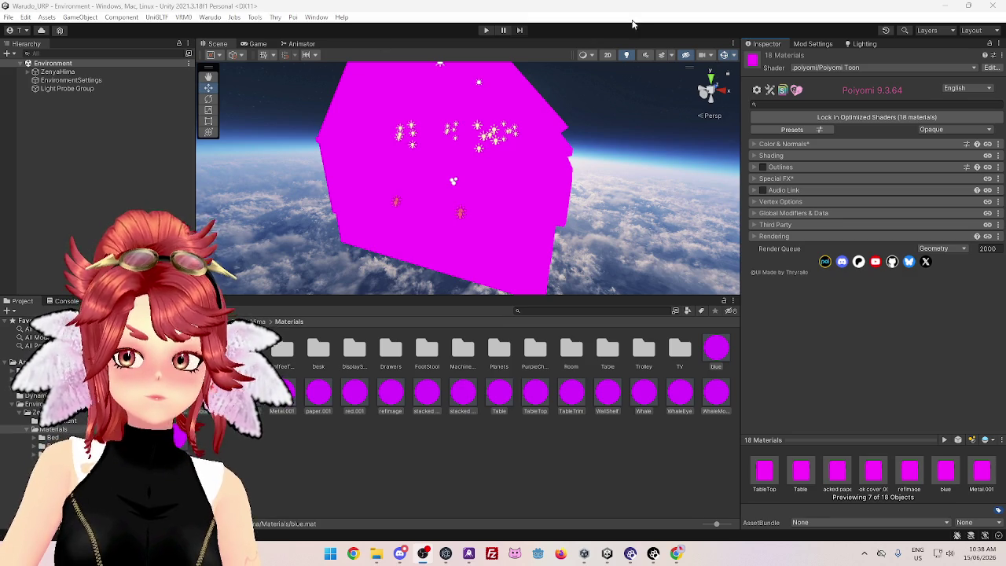
{"action": "mouse_move", "coordinate": [604, 88]}
{"action": "left_mouse_down"}
{"action": "mouse_move", "coordinate": [536, 219]}
{"action": "mouse_move", "coordinate": [550, 218]}
{"action": "left_mouse_up"}
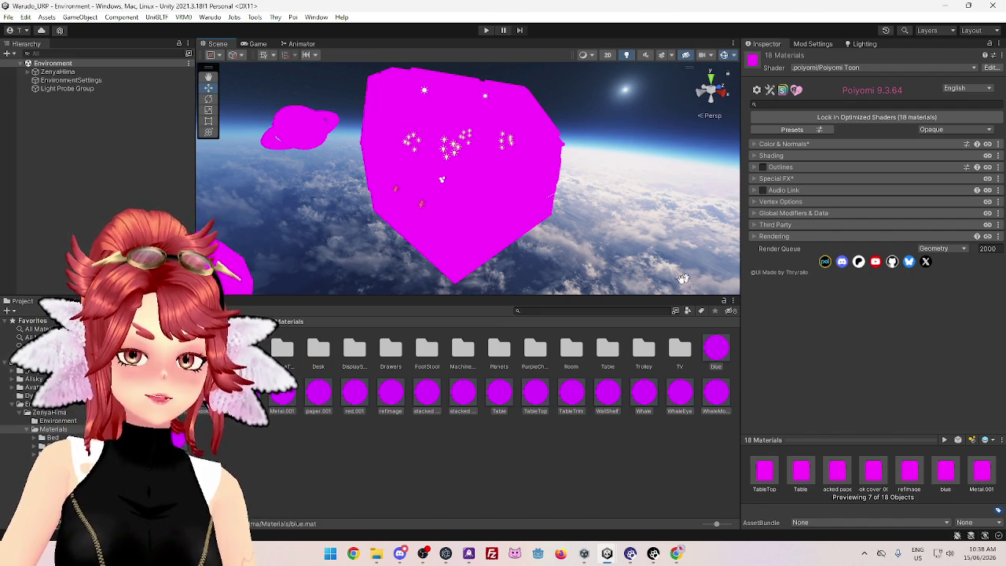
Make the Scene view taller, pan to re-centre the room, and select only the blue material
{"action": "left_click_drag", "start_coordinate": [591, 297], "coordinate": [592, 319]}
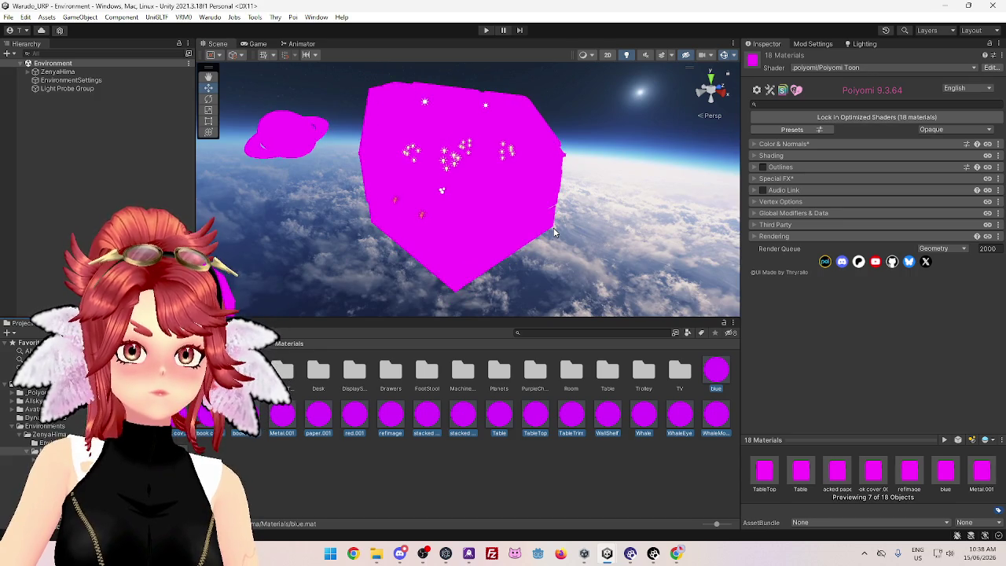
{"action": "mouse_move", "coordinate": [554, 227]}
{"action": "left_mouse_down"}
{"action": "mouse_move", "coordinate": [590, 248]}
{"action": "mouse_move", "coordinate": [621, 188]}
{"action": "mouse_move", "coordinate": [586, 245]}
{"action": "left_mouse_up"}
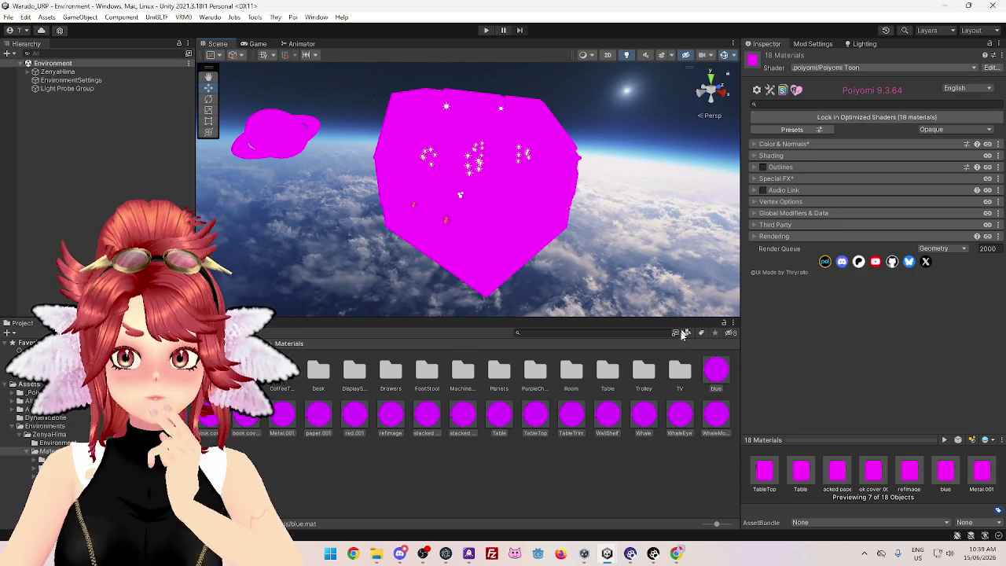
{"action": "left_click", "coordinate": [717, 376]}
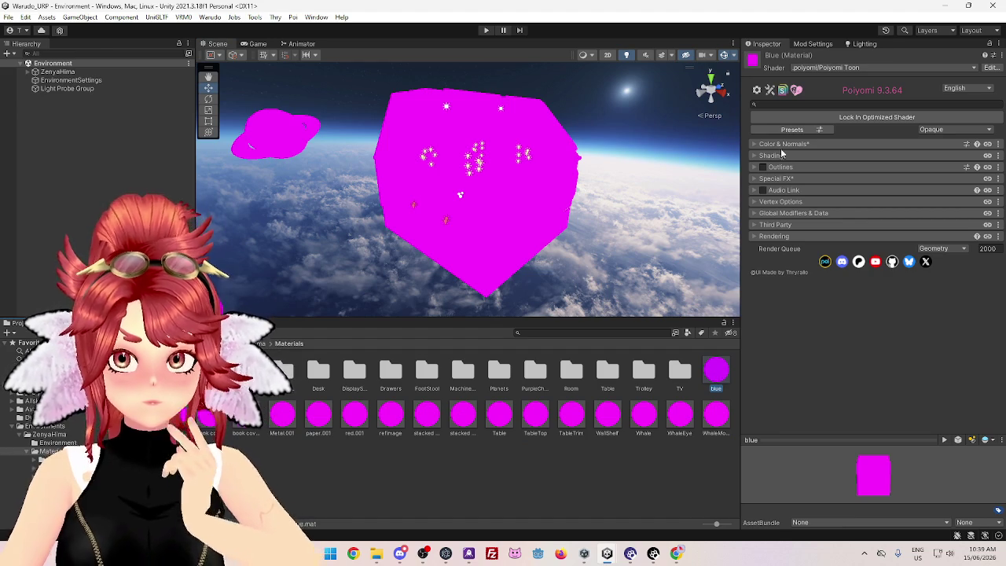
Expand blue's Color & Normals, then follow Room's Element 0 material to WallFloorIndents and open it
{"action": "left_click", "coordinate": [782, 145]}
{"action": "left_click", "coordinate": [500, 222]}
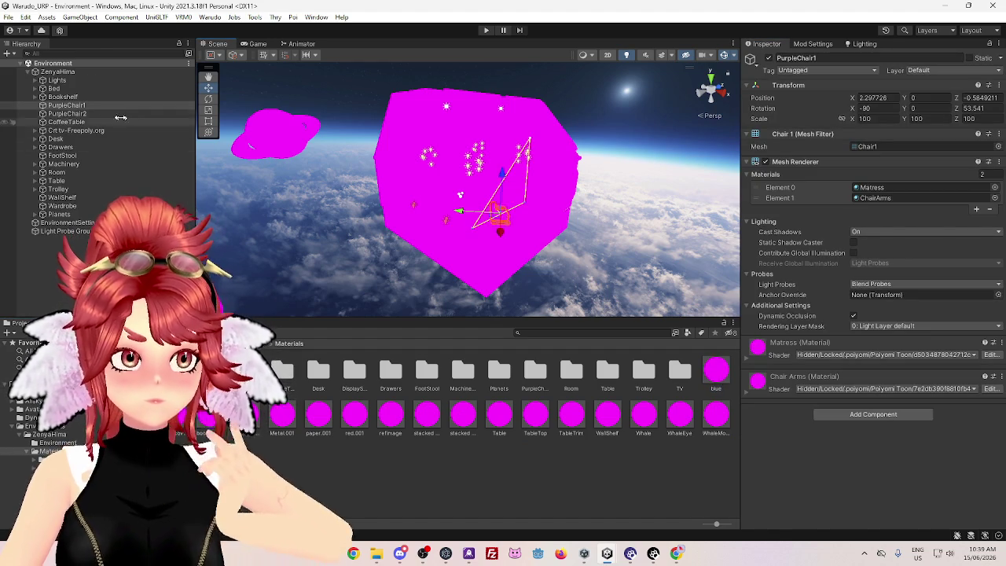
{"action": "left_click", "coordinate": [410, 99]}
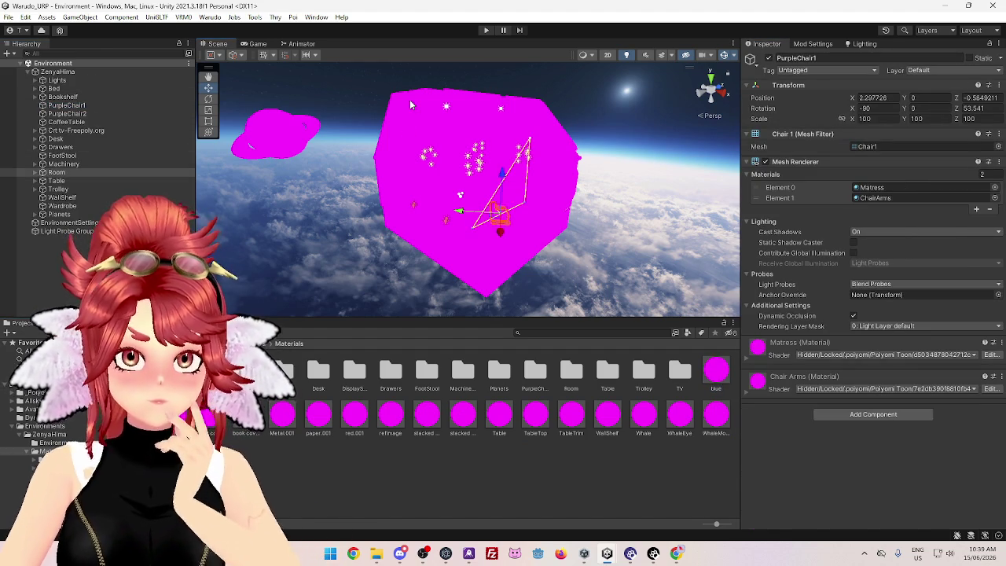
{"action": "left_click", "coordinate": [878, 187]}
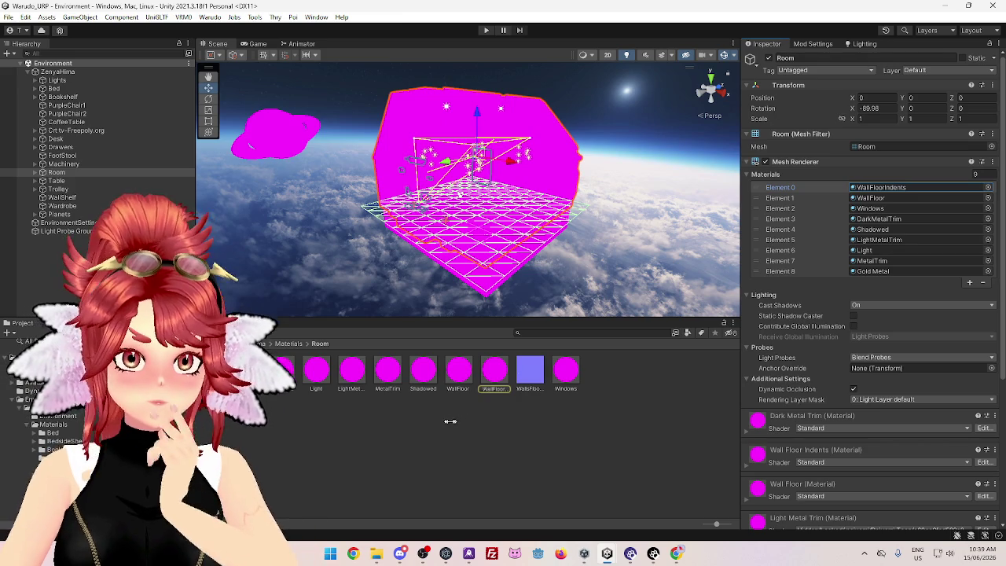
{"action": "left_click", "coordinate": [496, 364]}
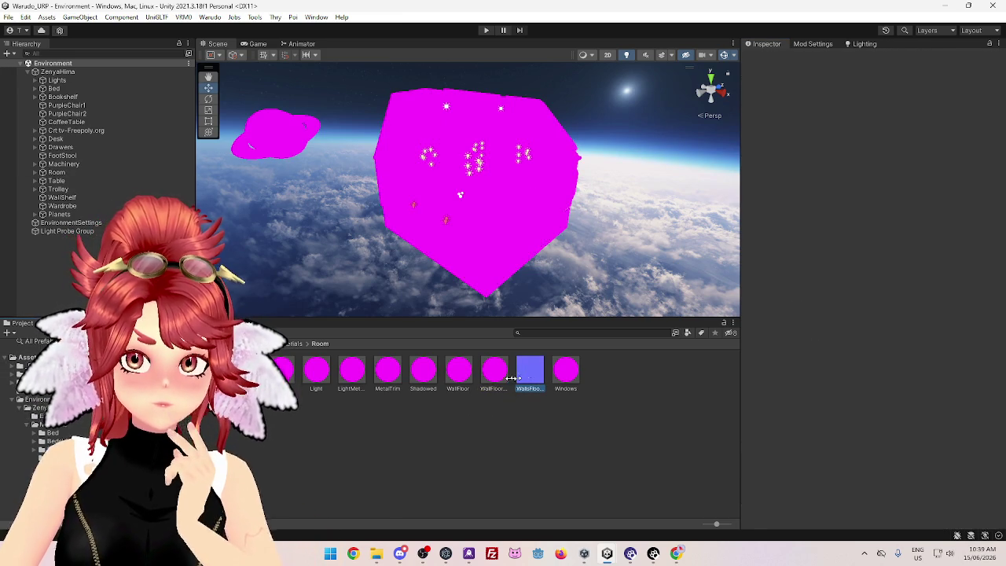
{"action": "left_click", "coordinate": [490, 379]}
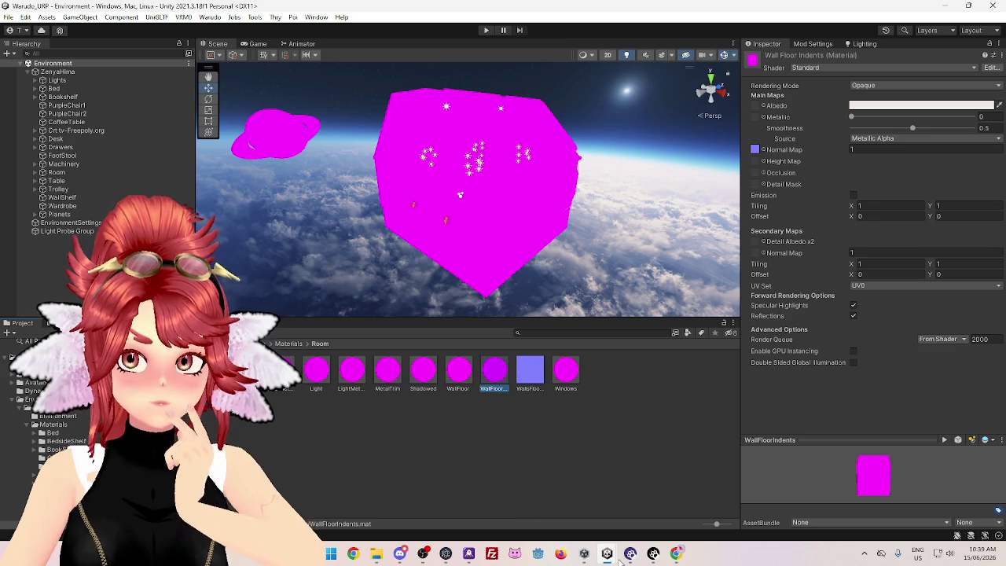
Bring the Warudo_Props3 Unity window forward and open its ZenyaHima > Materials folder
{"action": "mouse_move", "coordinate": [607, 554]}
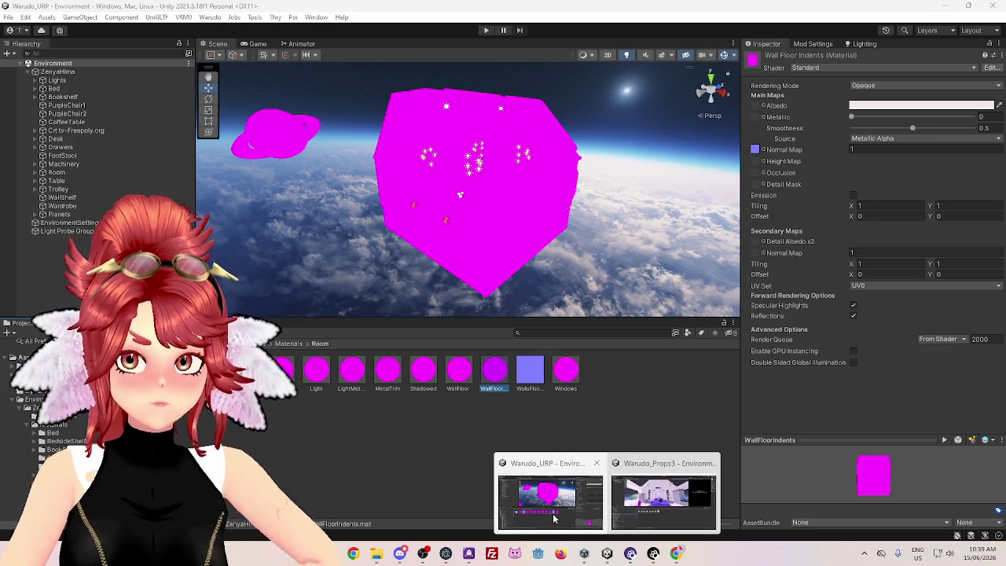
{"action": "left_click", "coordinate": [664, 495]}
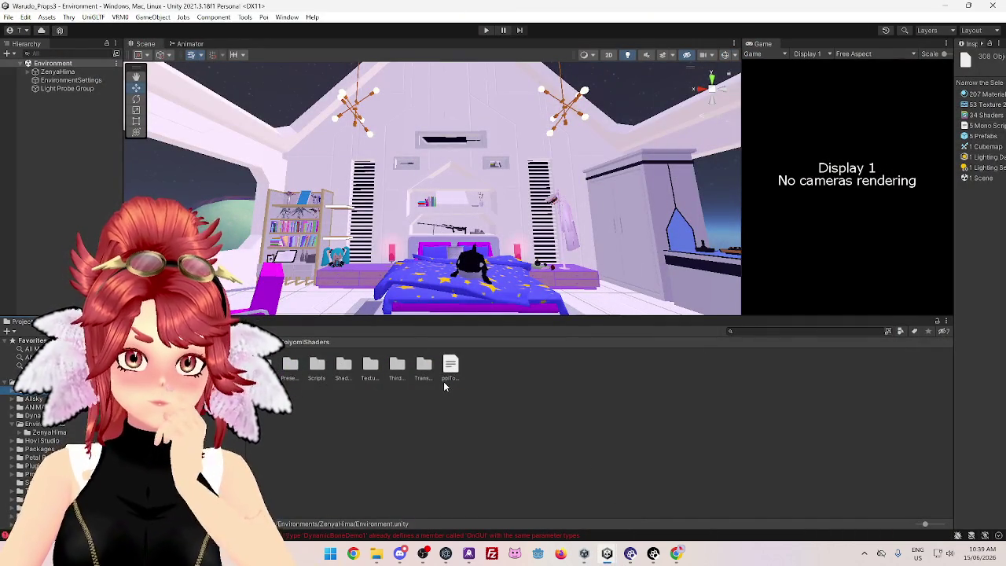
{"action": "left_click", "coordinate": [43, 433]}
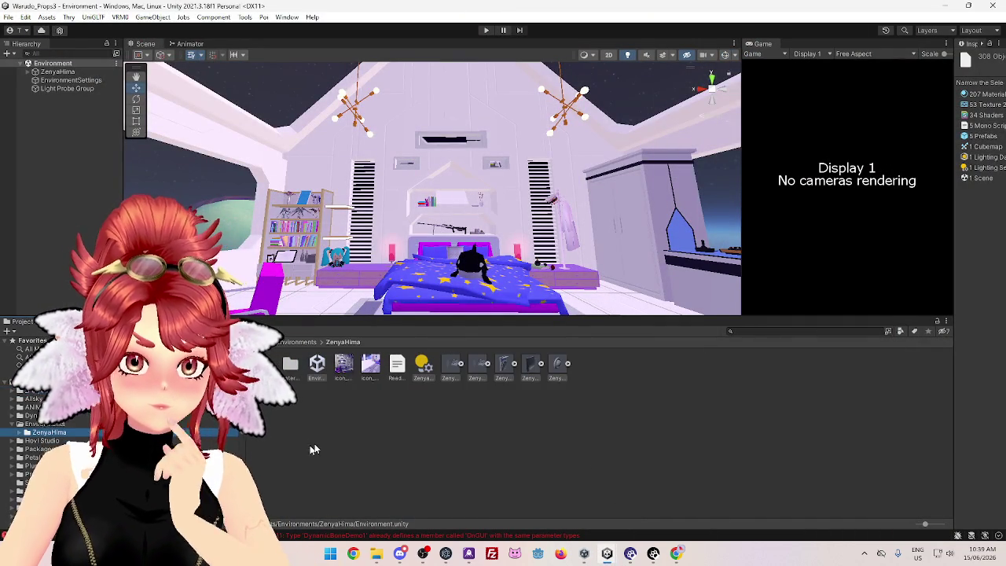
{"action": "double_click", "coordinate": [291, 370]}
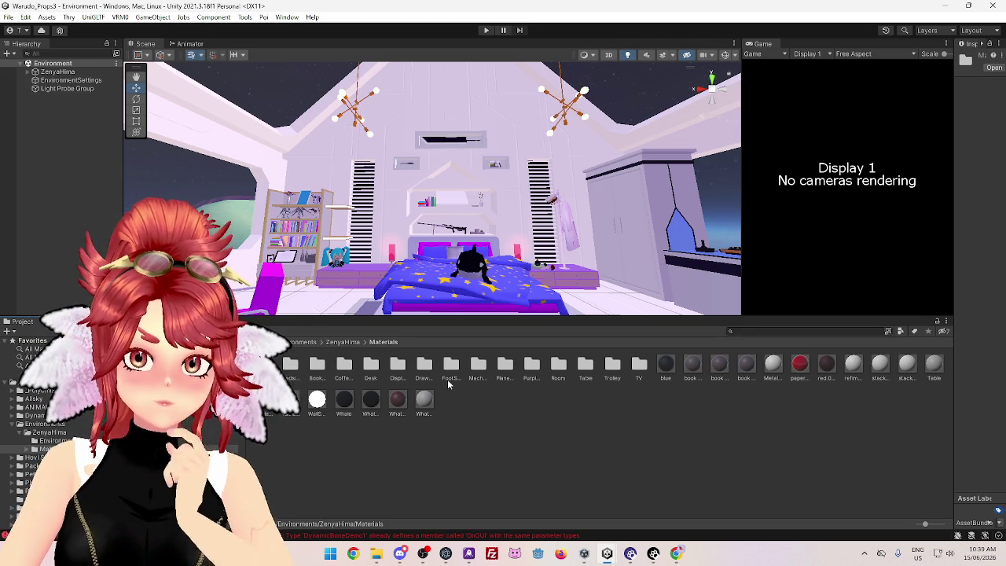
Bring the Warudo_URP window forward briefly, then return to the Warudo_Props3 project
{"action": "mouse_move", "coordinate": [607, 553]}
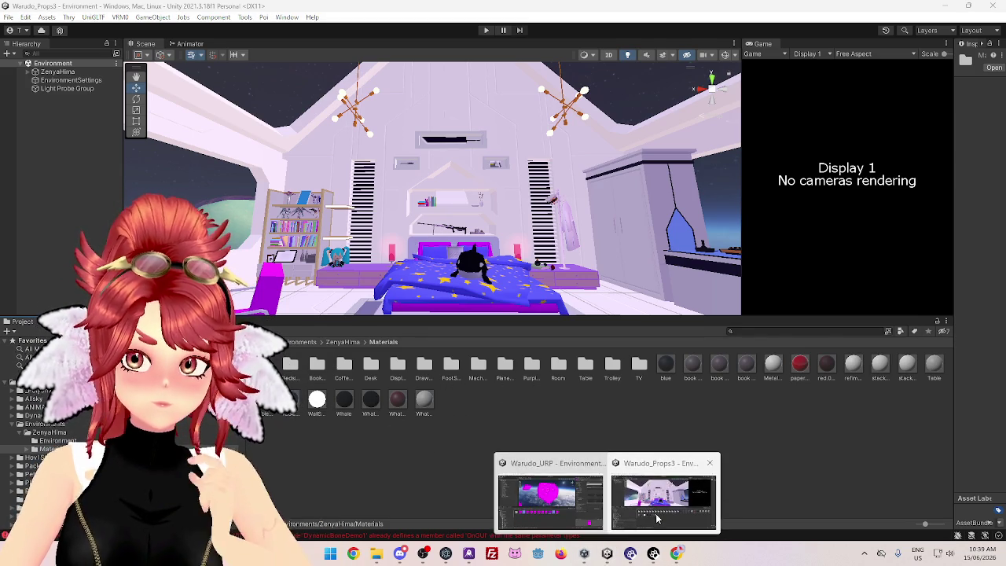
{"action": "left_click", "coordinate": [554, 499]}
{"action": "left_click", "coordinate": [665, 495]}
Open the Room folder, select the WallFloor material, and widen the Inspector to view its settings
{"action": "double_click", "coordinate": [561, 369]}
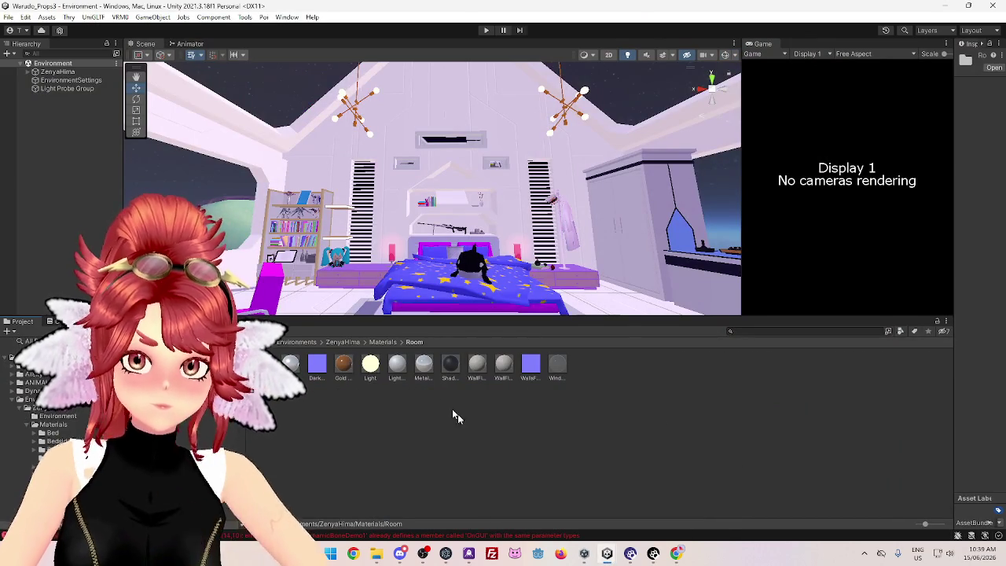
{"action": "left_click", "coordinate": [478, 366]}
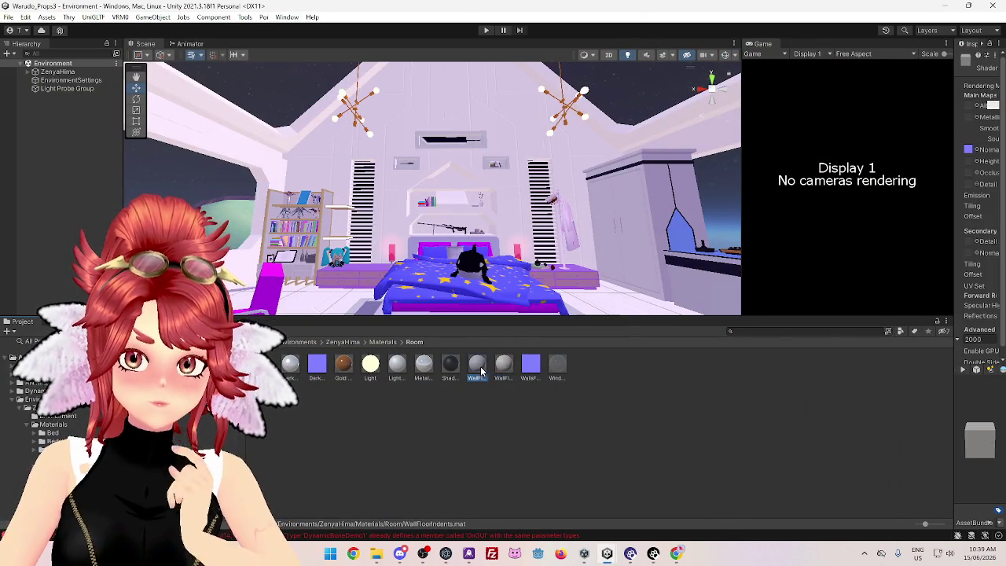
{"action": "left_click_drag", "start_coordinate": [952, 160], "coordinate": [747, 163]}
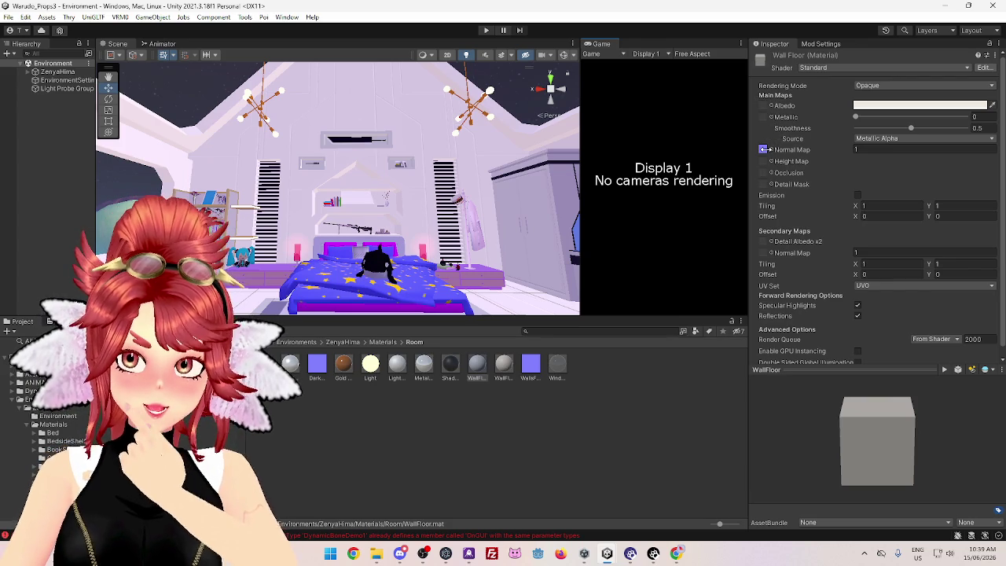
{"action": "left_click_drag", "start_coordinate": [764, 149], "coordinate": [763, 150]}
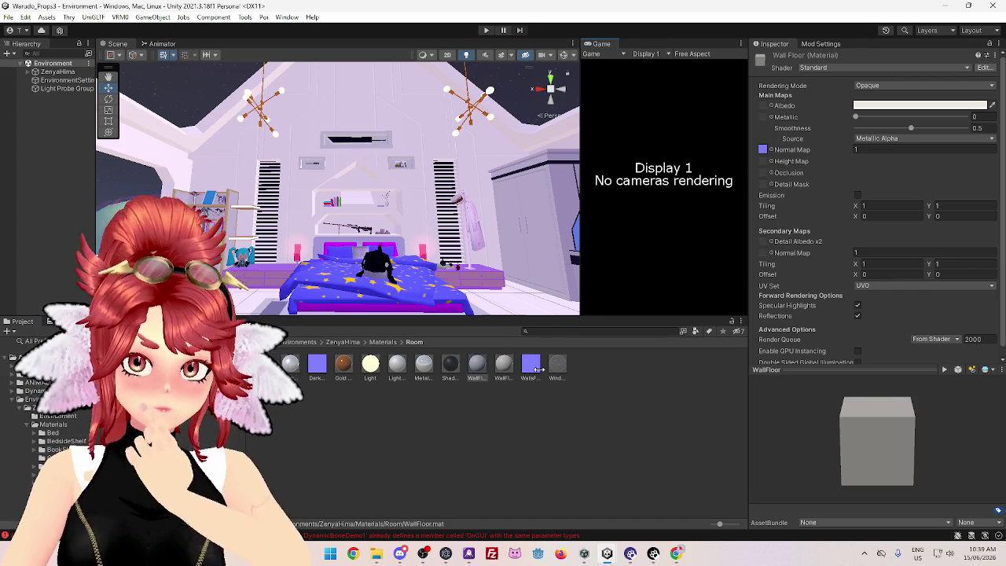
Activate Warudo_URP, nudge the scene view, and check the shader list while keeping Standard
{"action": "mouse_move", "coordinate": [606, 559]}
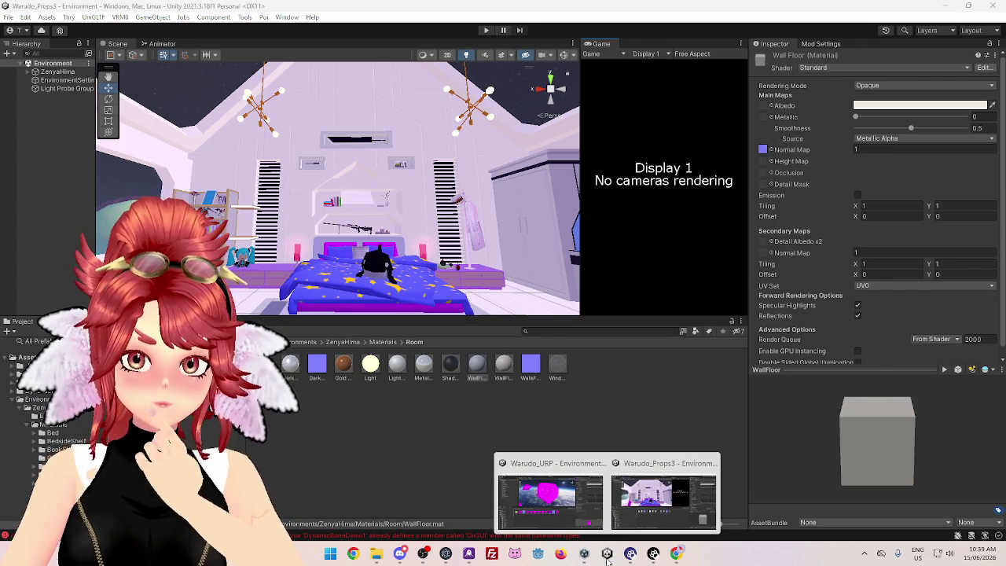
{"action": "mouse_move", "coordinate": [559, 515]}
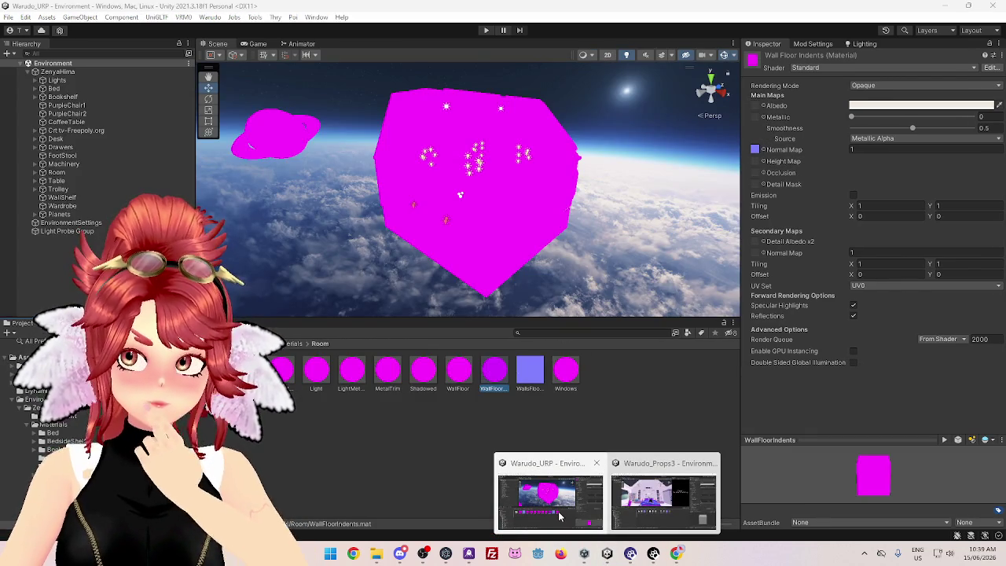
{"action": "left_click", "coordinate": [559, 515]}
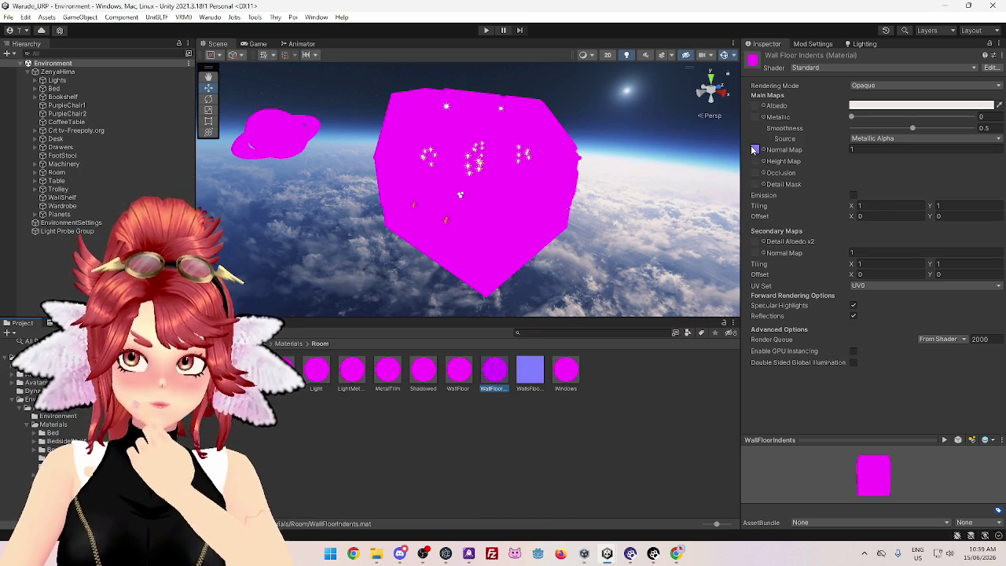
{"action": "left_click_drag", "start_coordinate": [517, 208], "coordinate": [503, 226]}
{"action": "left_click", "coordinate": [818, 67]}
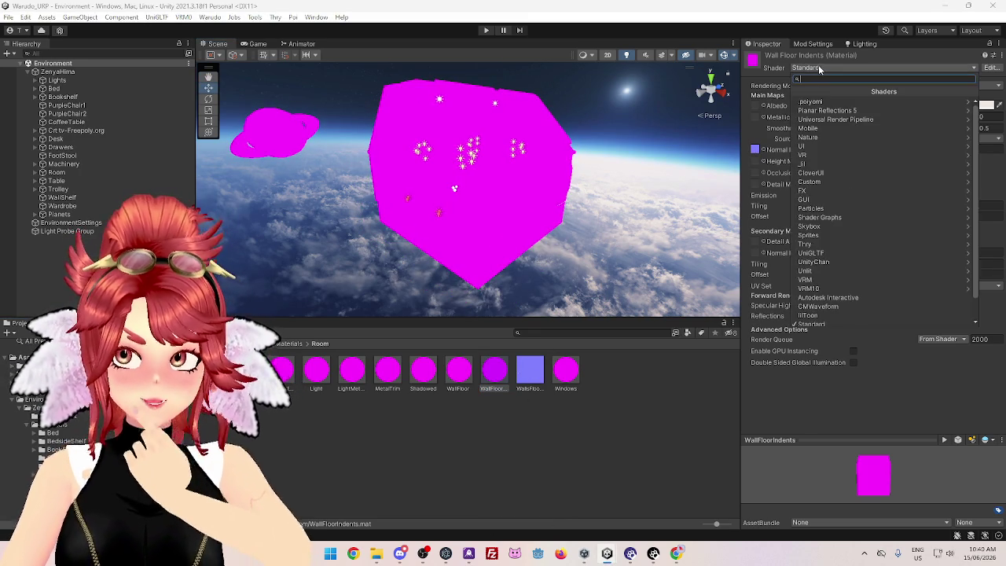
{"action": "left_click", "coordinate": [812, 323]}
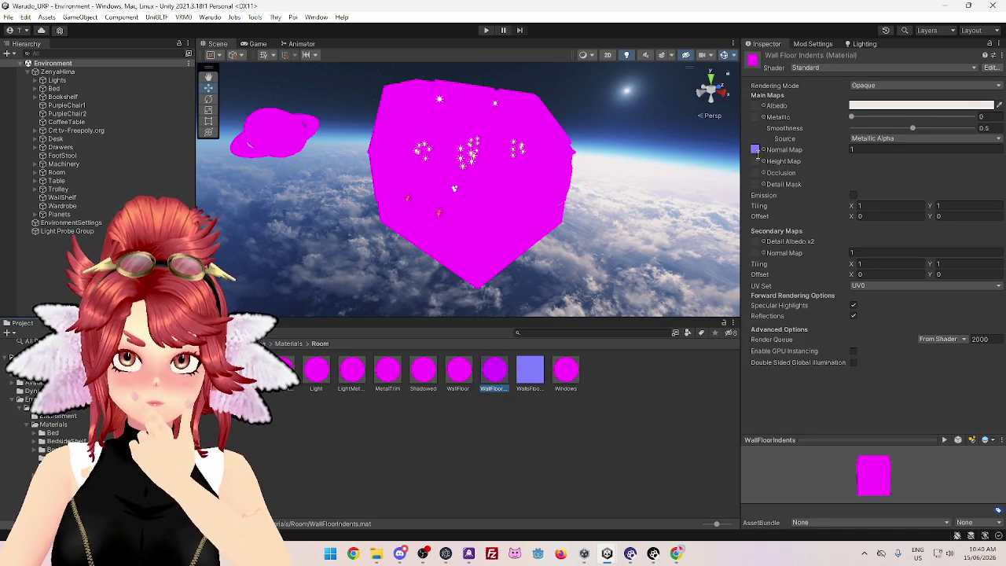
Set the Wall Floor Indents albedo colour to light beige D4CABF
{"action": "left_click", "coordinate": [921, 104]}
{"action": "left_click_drag", "start_coordinate": [916, 169], "coordinate": [910, 167]}
{"action": "left_click", "coordinate": [988, 92]}
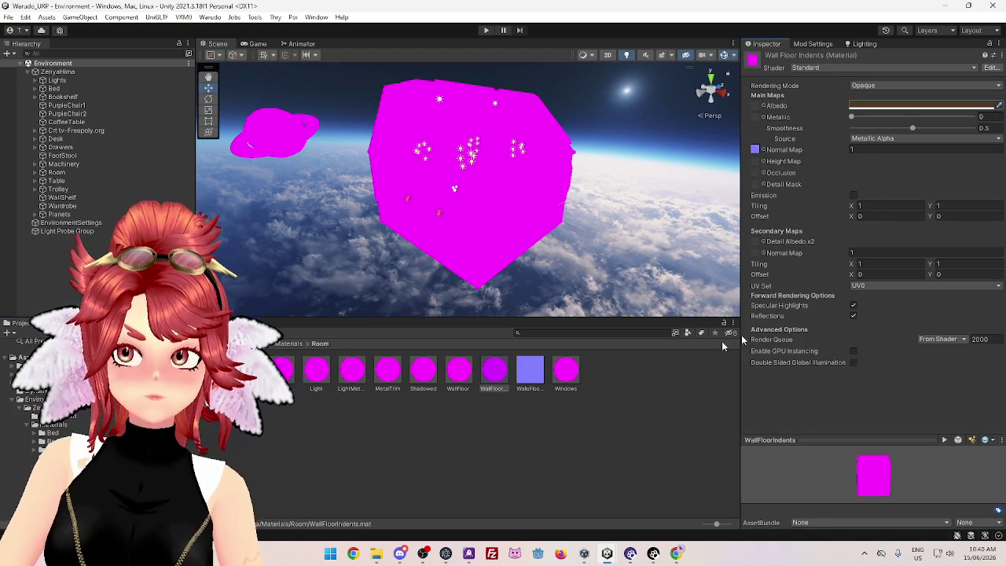
{"action": "left_click", "coordinate": [591, 414]}
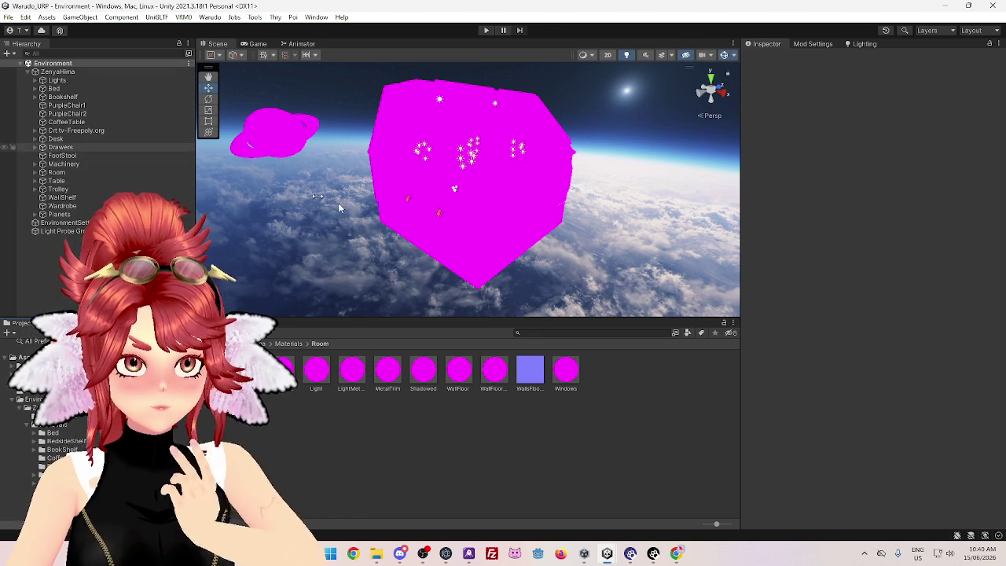
Select Room, locate Element 0's Wall Floor Indents material, and expand its full settings
{"action": "left_click", "coordinate": [109, 173]}
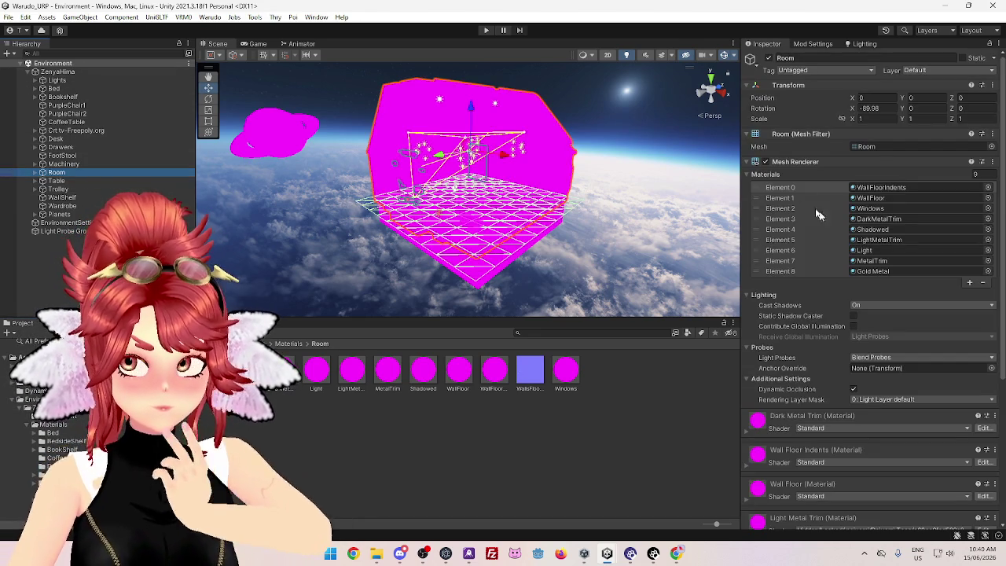
{"action": "left_click", "coordinate": [886, 187]}
{"action": "scroll", "coordinate": [837, 393], "scroll_direction": "down", "scroll_amount": 3}
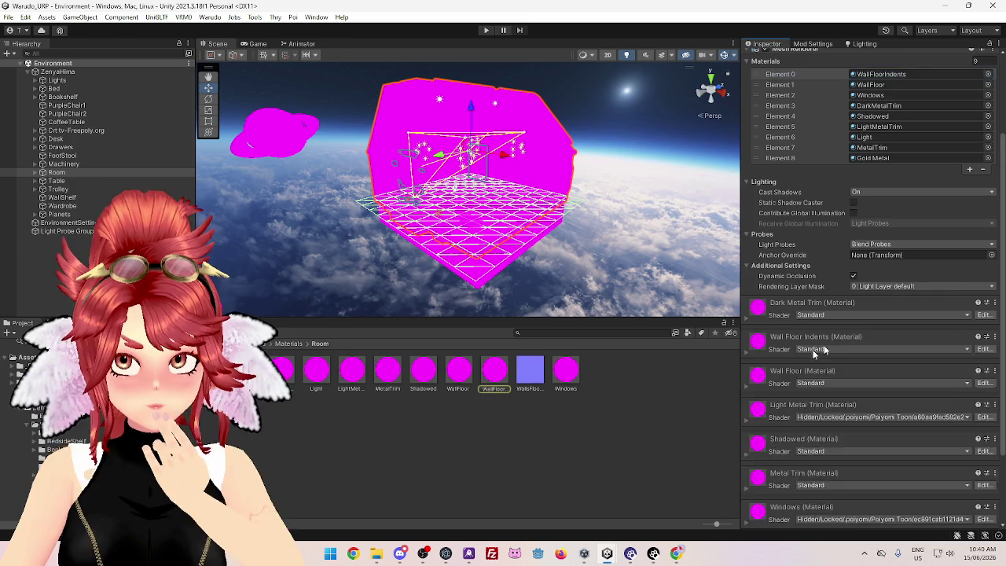
{"action": "left_click", "coordinate": [771, 352]}
{"action": "scroll", "coordinate": [814, 353], "scroll_direction": "down", "scroll_amount": 6}
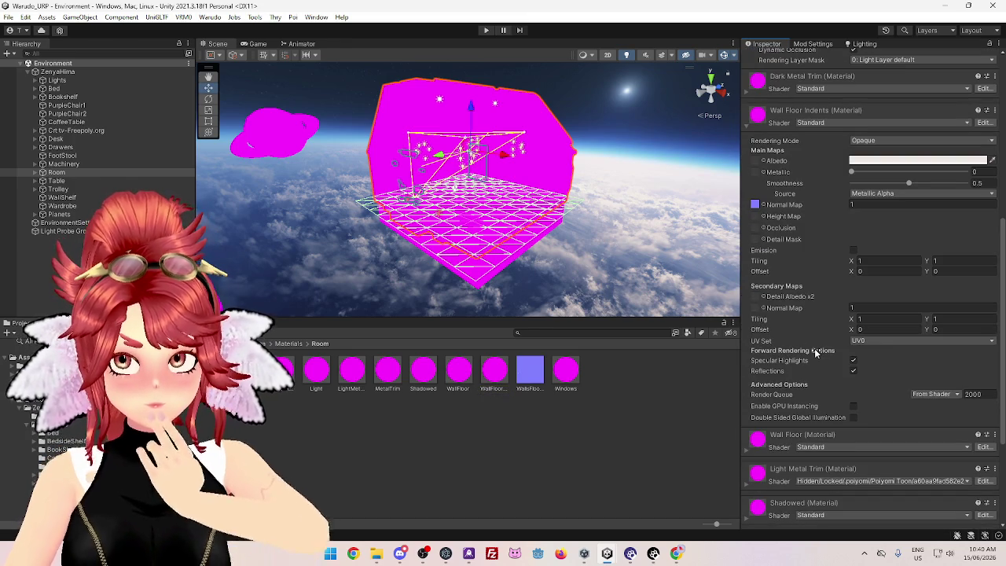
{"action": "scroll", "coordinate": [832, 419], "scroll_direction": "up", "scroll_amount": 3}
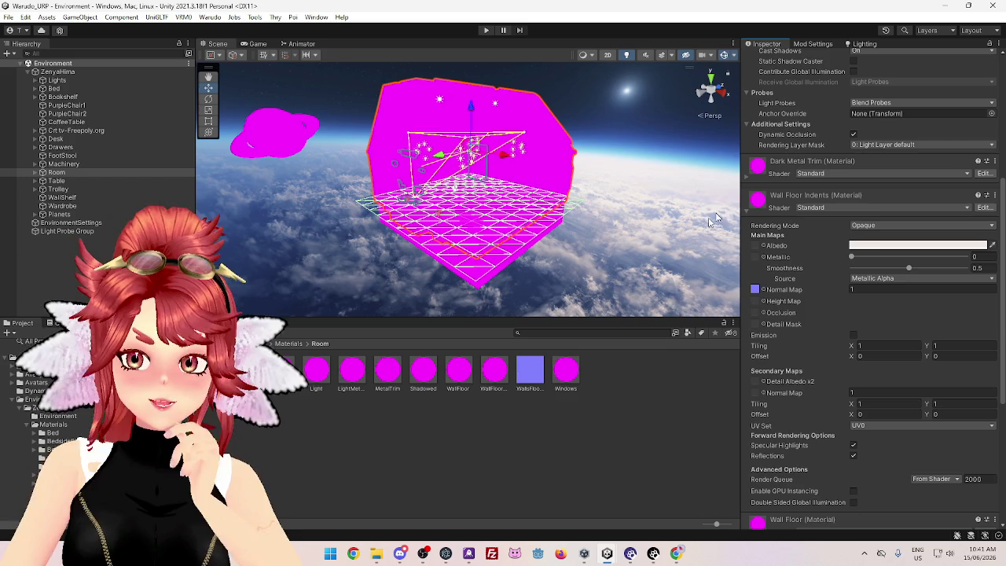
{"action": "left_click", "coordinate": [427, 413]}
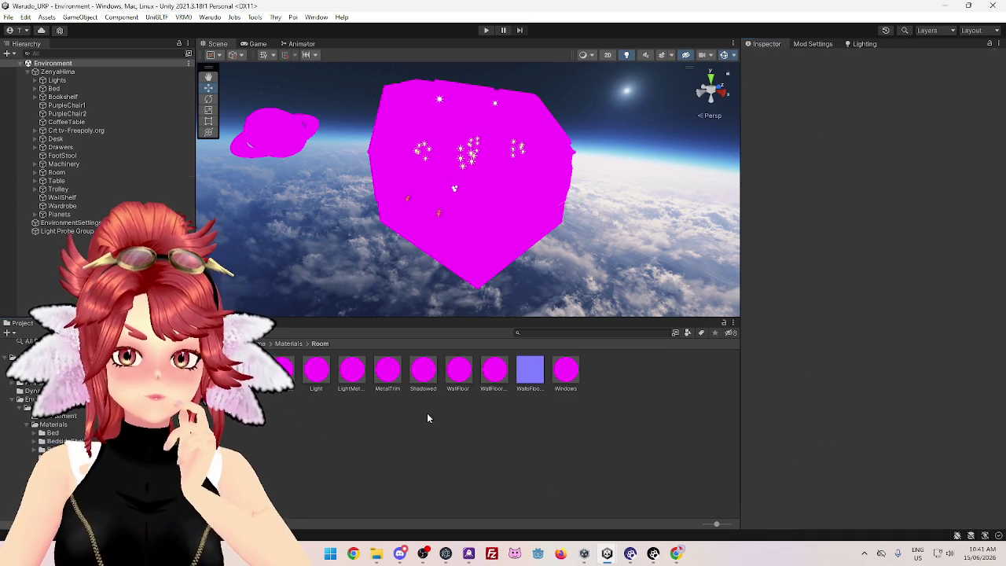
Select WallFloorIndents, browse its shader choices including .poiyomi, and switch it to lilToon
{"action": "left_click", "coordinate": [493, 370]}
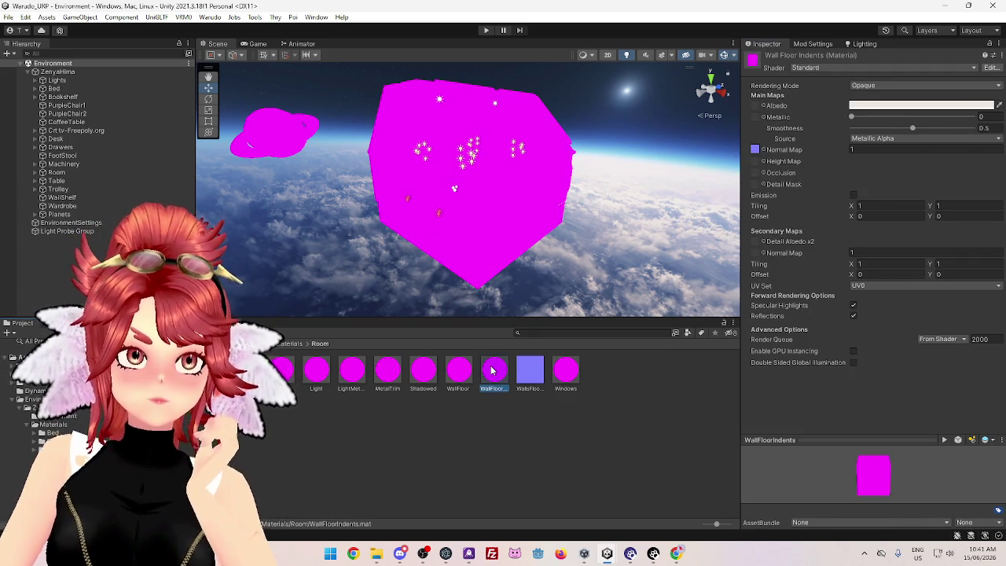
{"action": "left_click", "coordinate": [823, 68]}
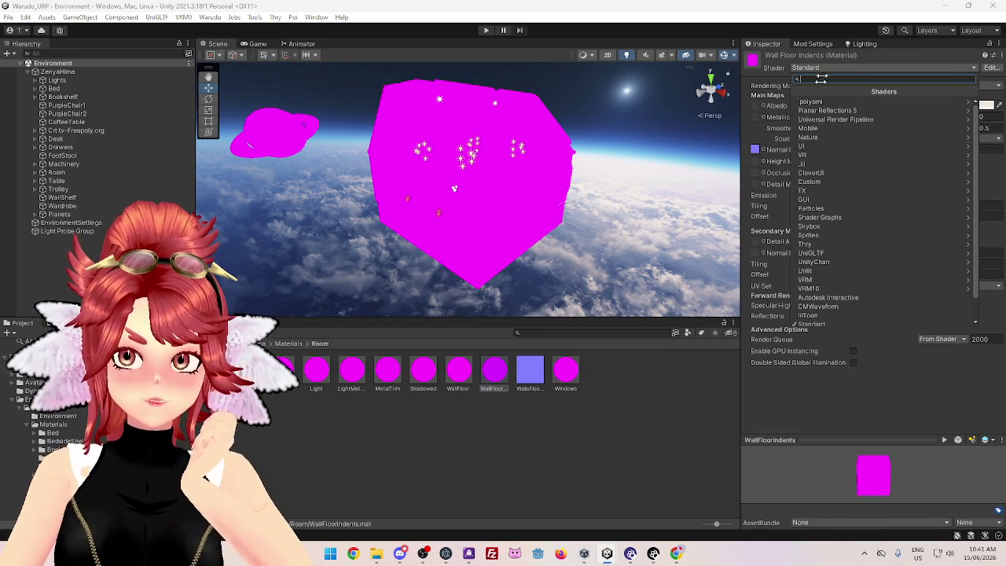
{"action": "left_click", "coordinate": [817, 102]}
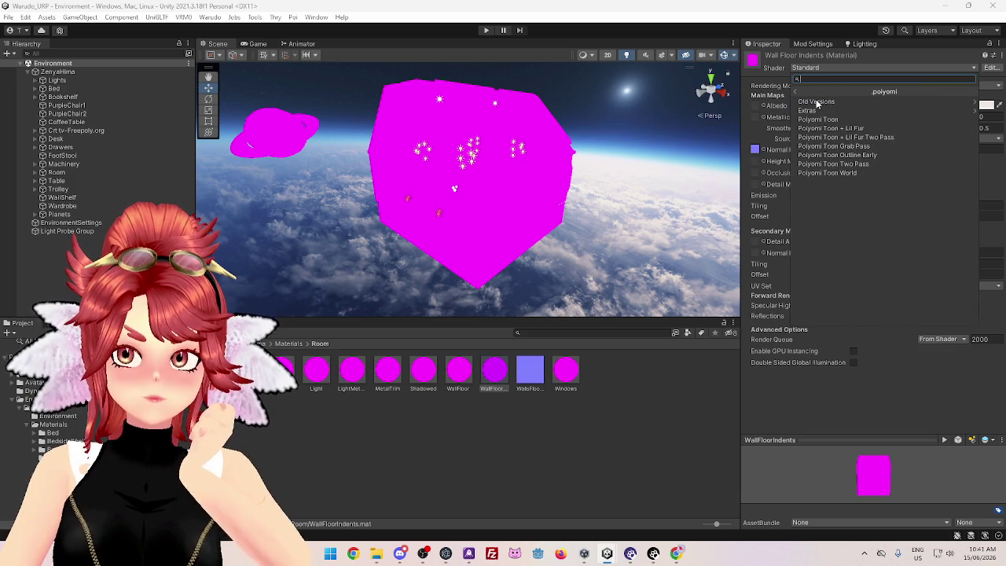
{"action": "left_click", "coordinate": [774, 77]}
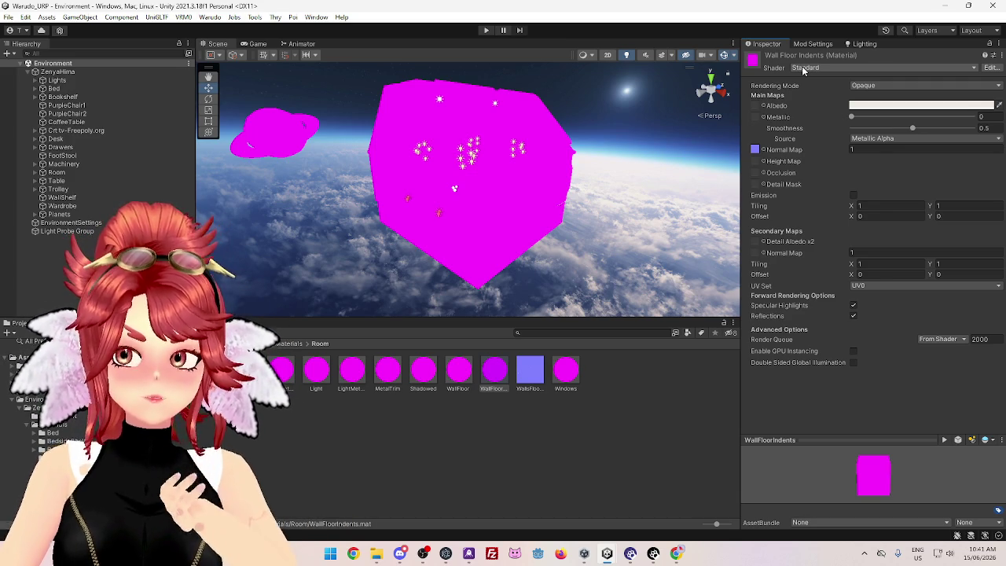
{"action": "left_click", "coordinate": [804, 69]}
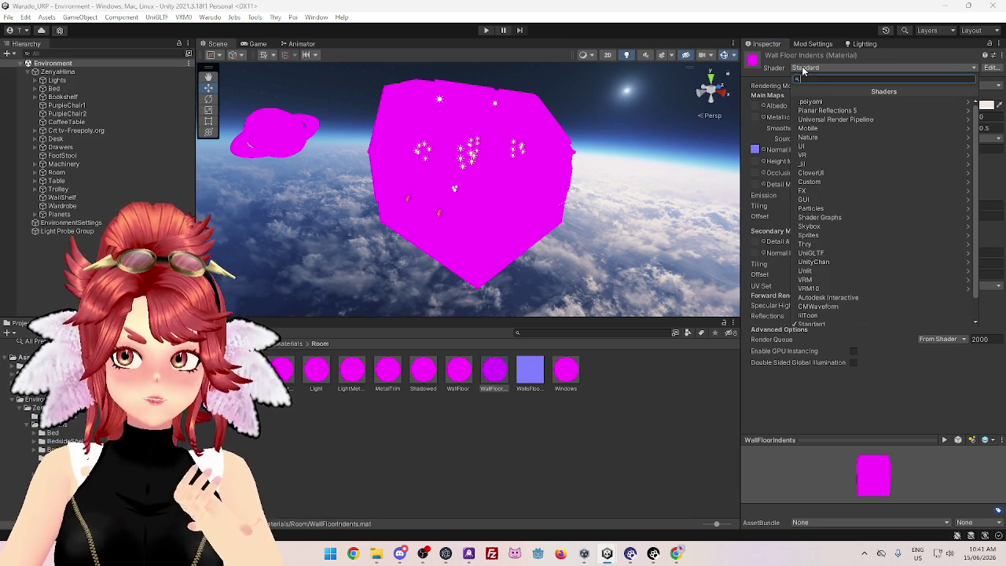
{"action": "left_click", "coordinate": [810, 315]}
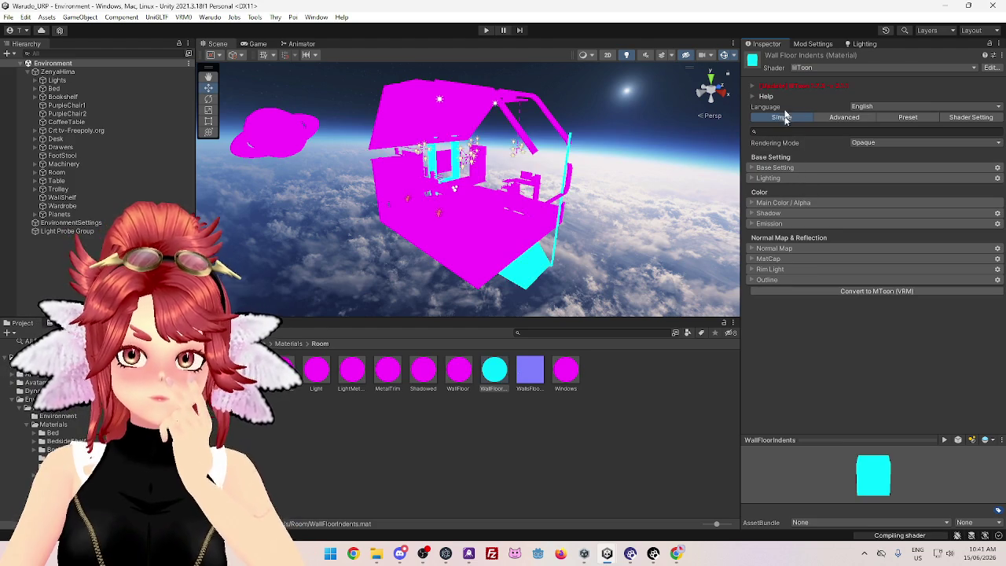
Change the WallFloorIndents shader to .poiyomi > Poiyomi Toon
{"action": "left_click", "coordinate": [804, 69]}
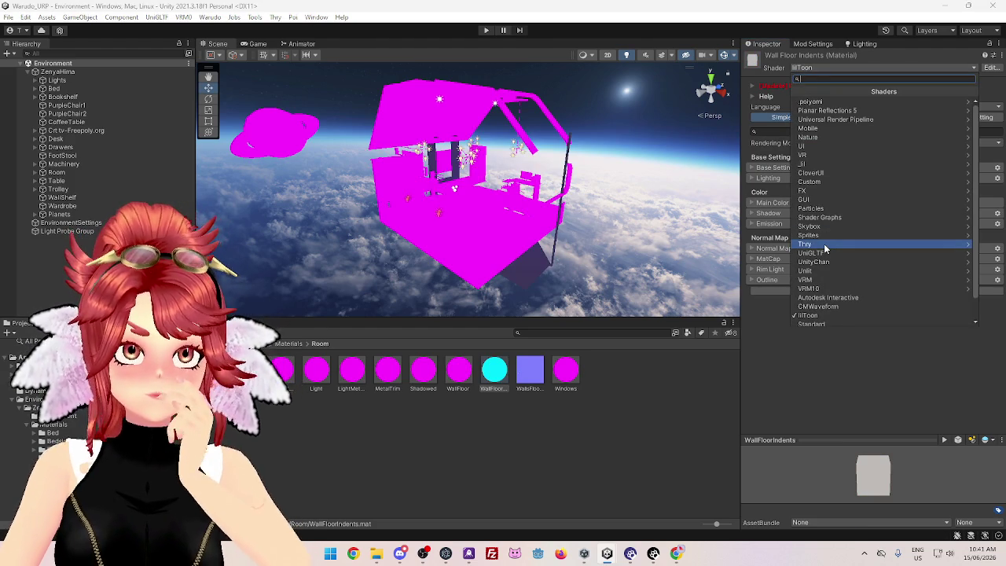
{"action": "left_click", "coordinate": [814, 101]}
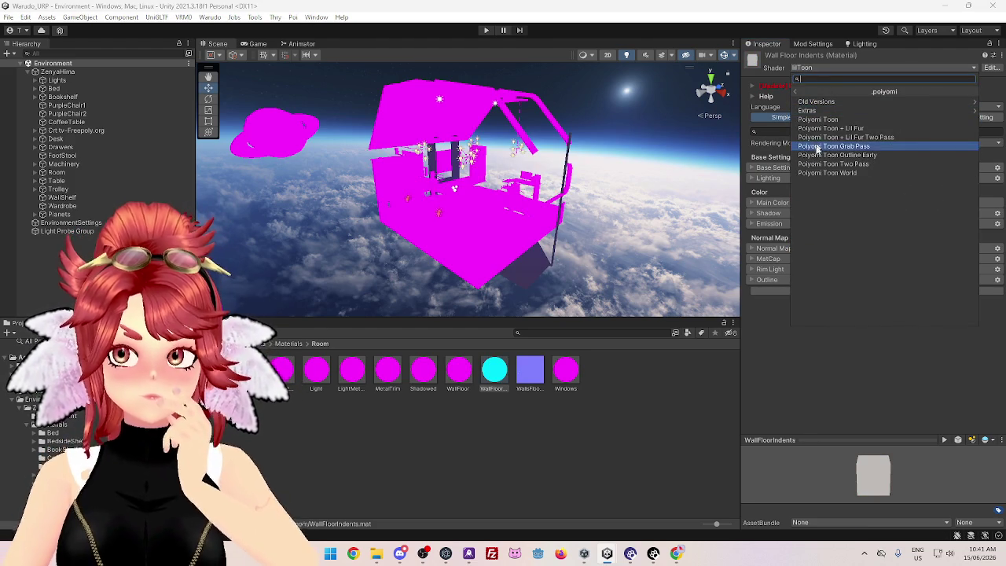
{"action": "left_click", "coordinate": [822, 119]}
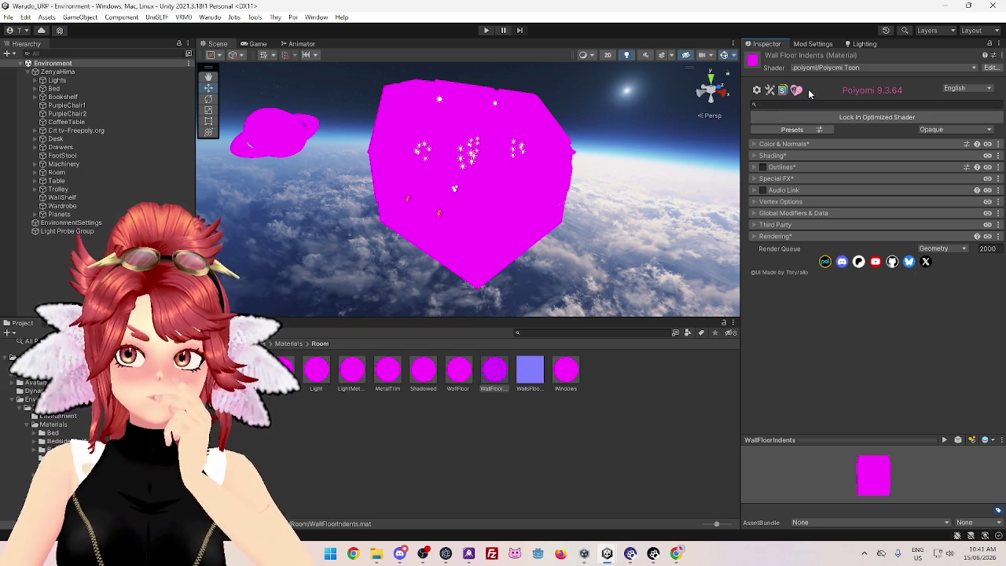
Review the blend mode options and the Rendering section settings
{"action": "left_click", "coordinate": [963, 130]}
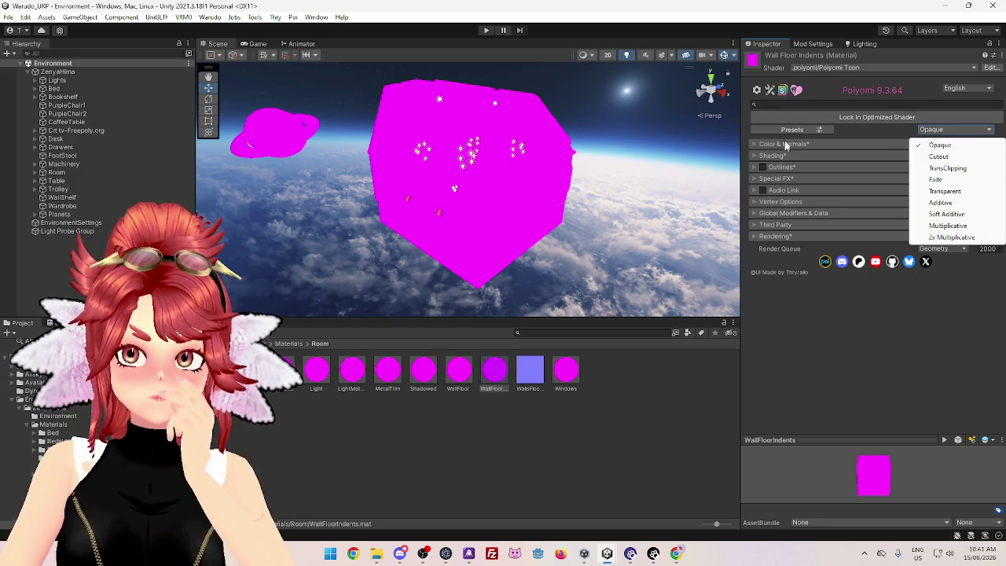
{"action": "left_click", "coordinate": [783, 237]}
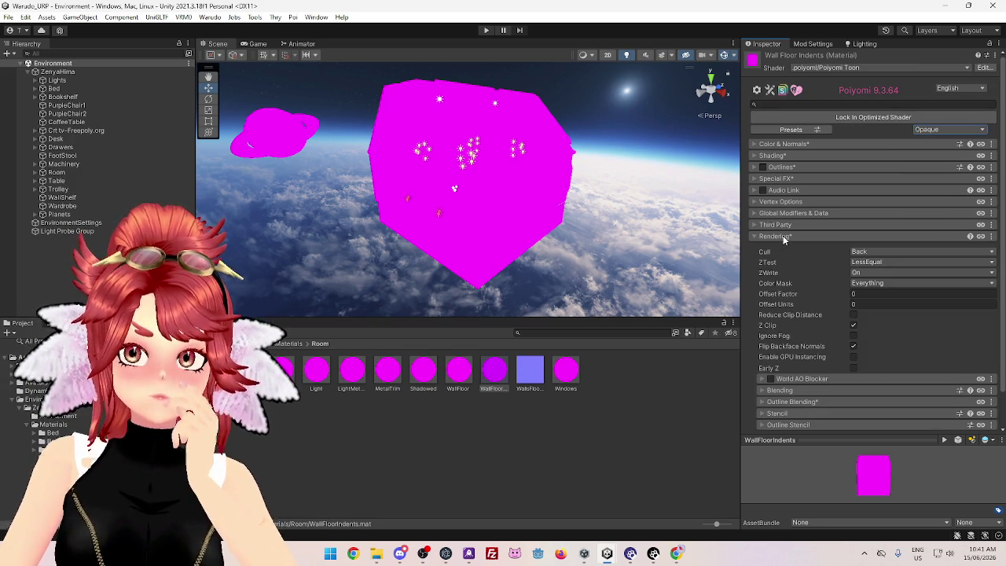
{"action": "left_click", "coordinate": [784, 237]}
{"action": "left_click", "coordinate": [783, 236]}
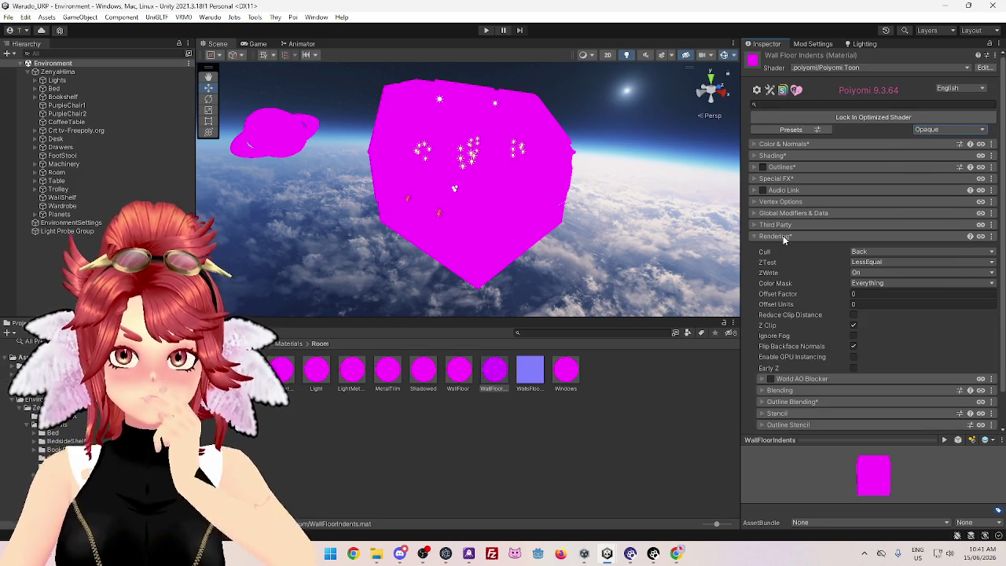
{"action": "left_click", "coordinate": [783, 236]}
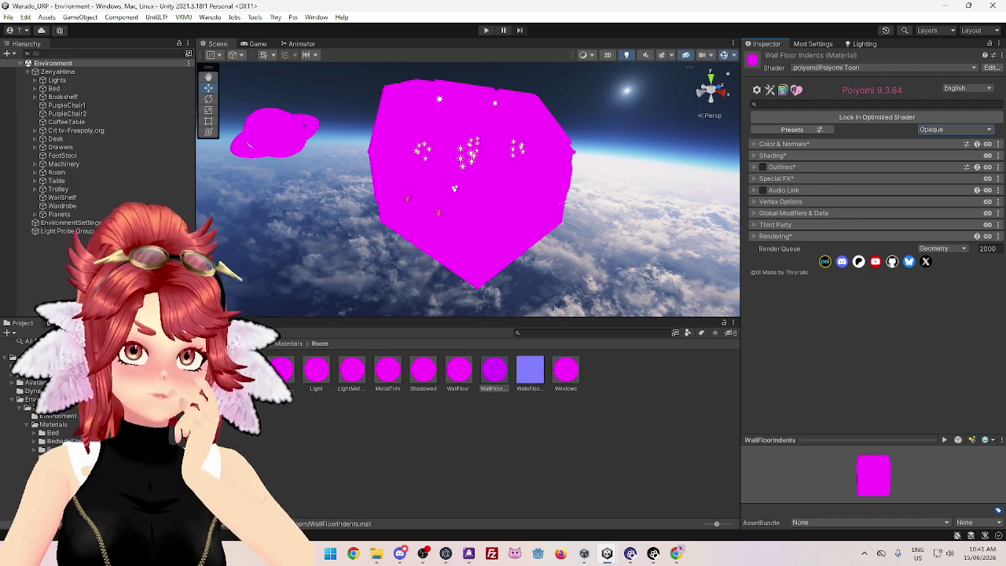
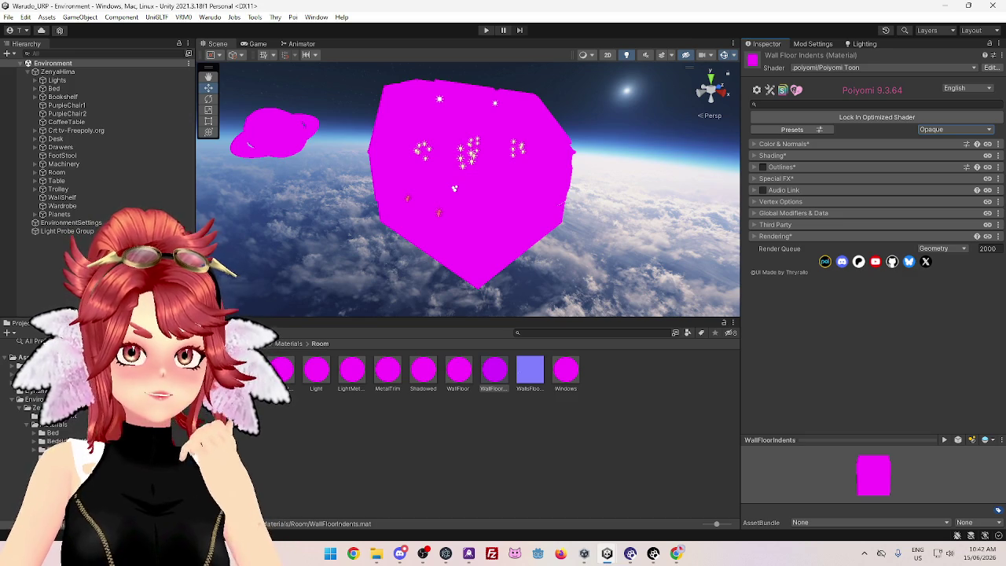
Dismiss the asset actions menu and clear the material selection
{"action": "left_click", "coordinate": [49, 18]}
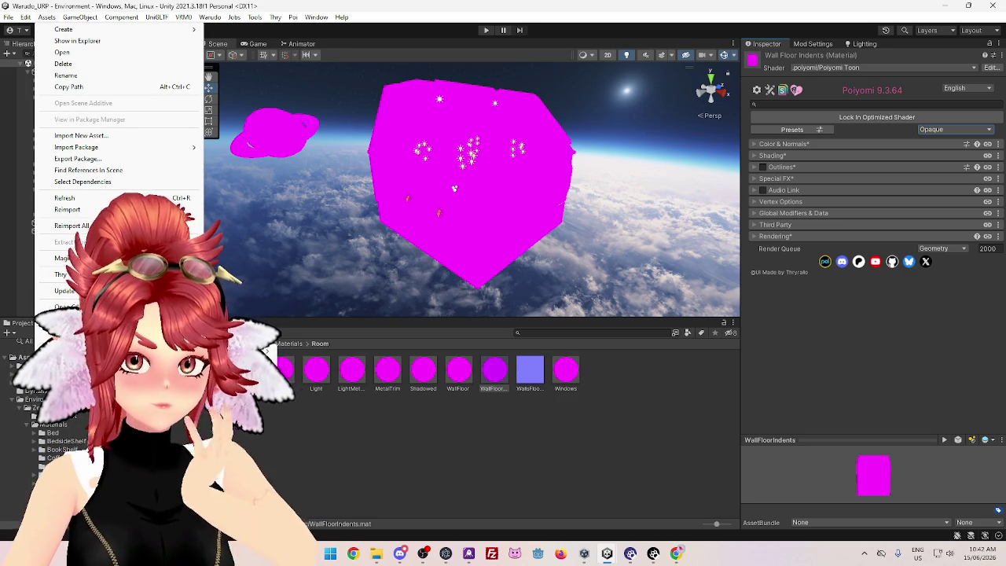
{"action": "mouse_move", "coordinate": [118, 367]}
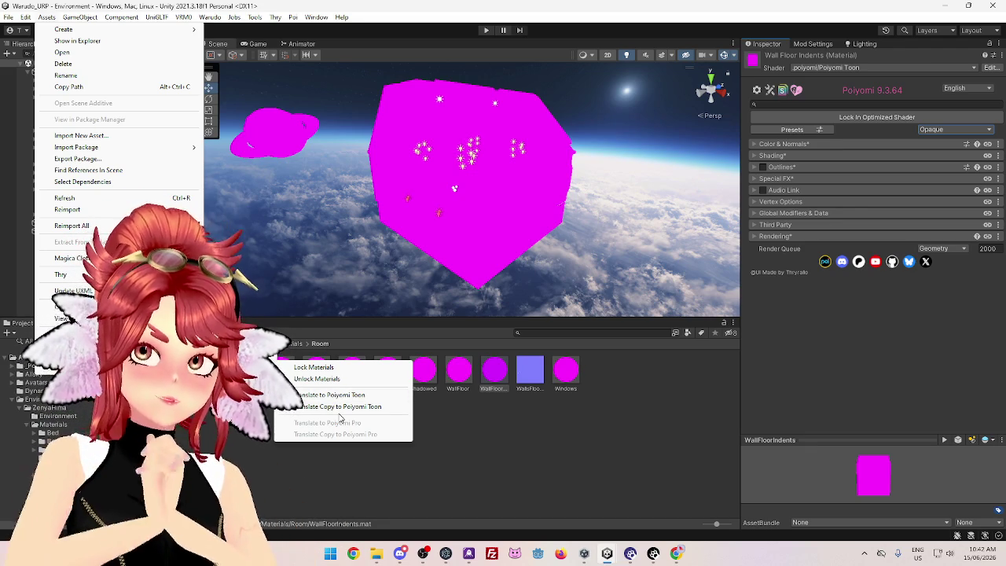
{"action": "left_click", "coordinate": [516, 454]}
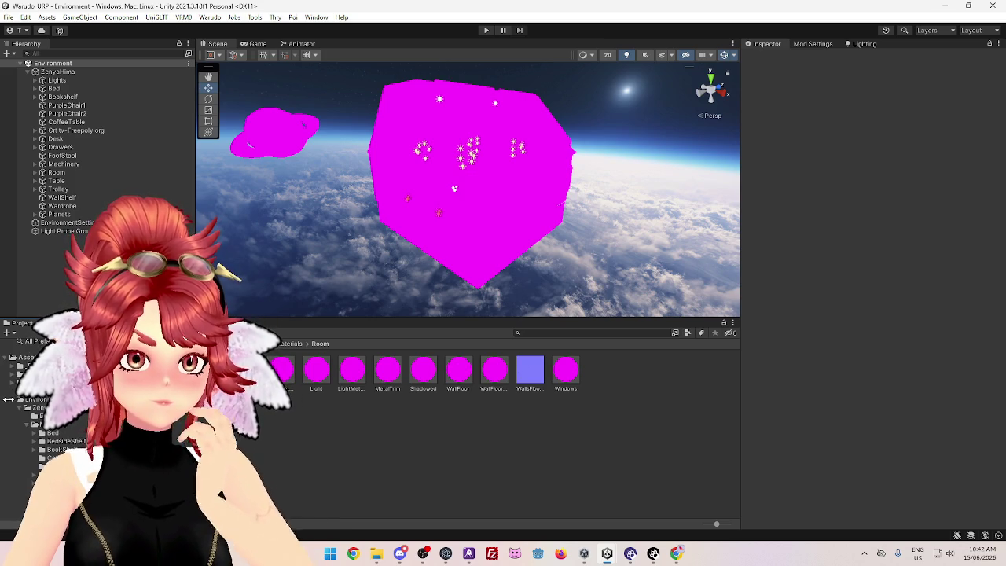
Open the V4MiraiDanceStudio Materials folder and inspect EmissionLogo, Downlights, DownLight Emission, Floor, Mirror and Rafters
{"action": "left_click", "coordinate": [34, 399]}
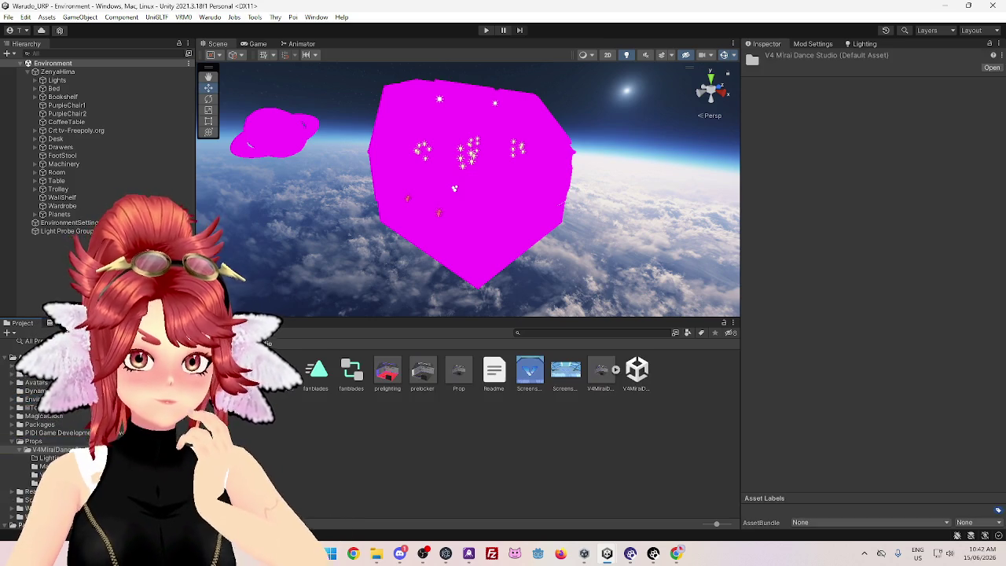
{"action": "double_click", "coordinate": [279, 369]}
{"action": "left_click", "coordinate": [538, 370]}
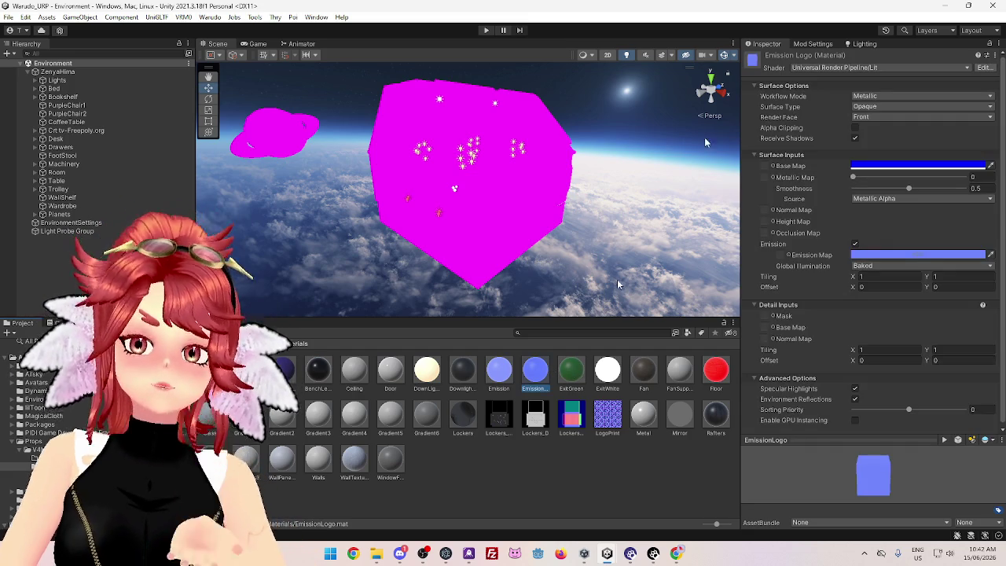
{"action": "left_click", "coordinate": [459, 374]}
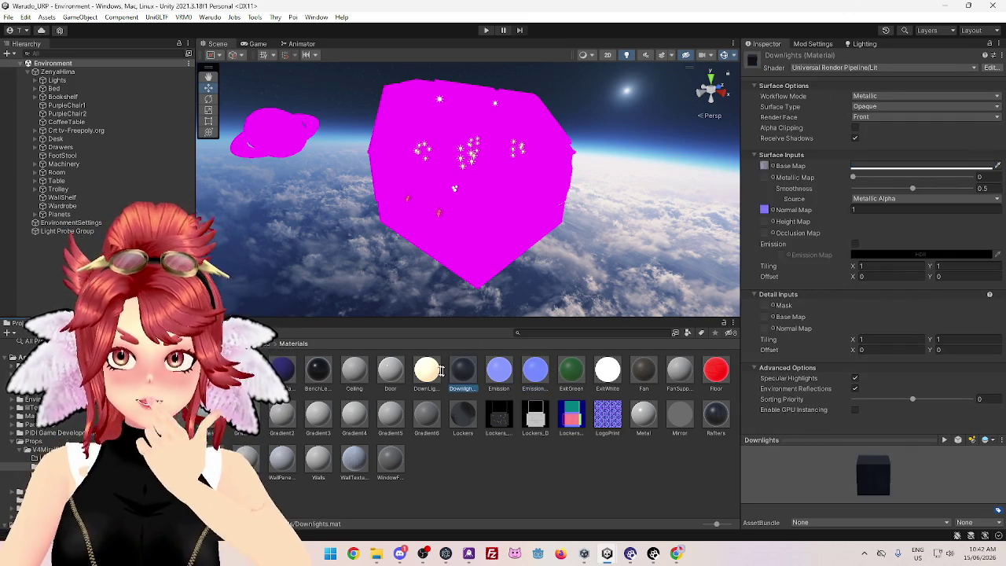
{"action": "left_click", "coordinate": [426, 369]}
{"action": "left_click", "coordinate": [714, 369]}
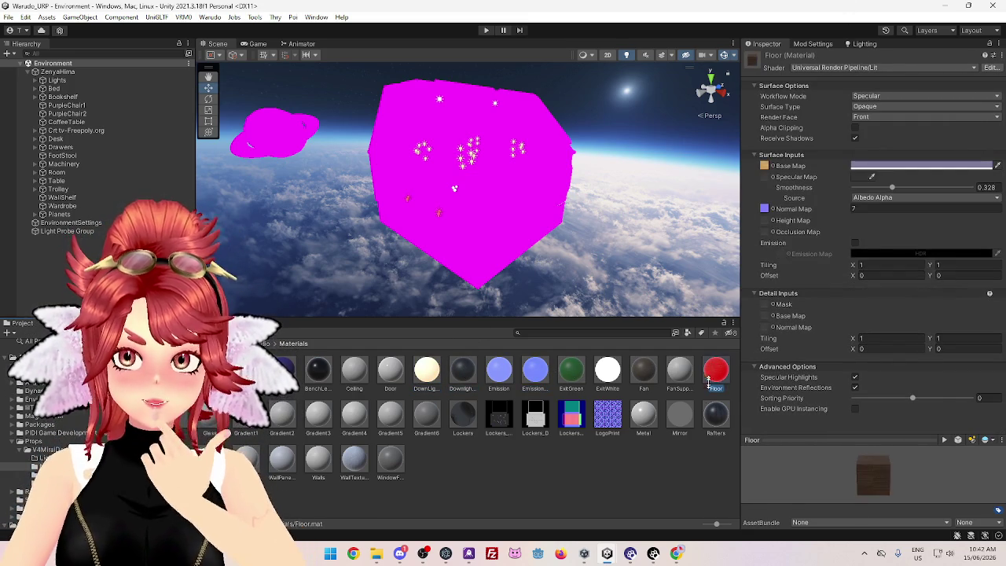
{"action": "left_click", "coordinate": [682, 417]}
{"action": "left_click", "coordinate": [724, 414]}
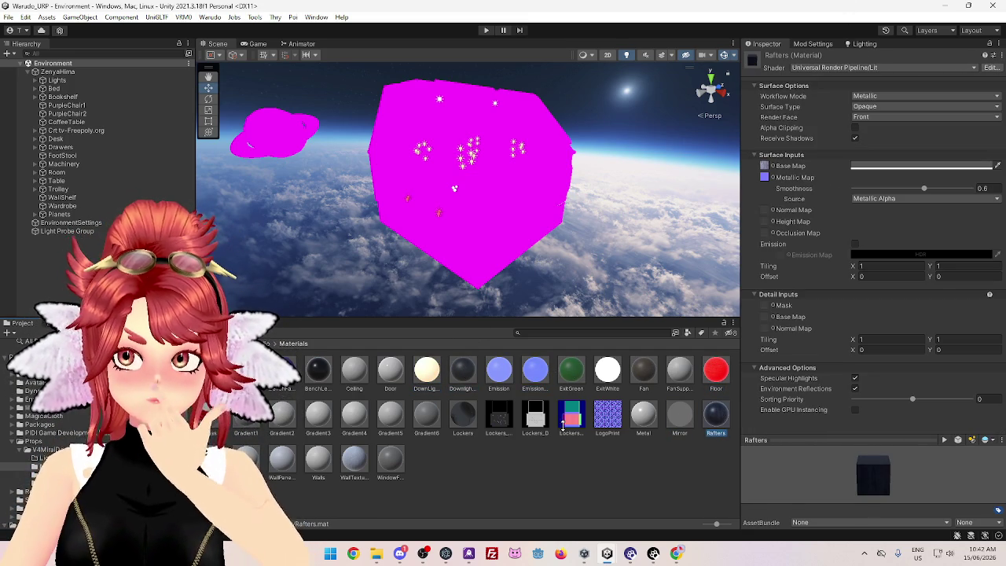
Inspect Gradient4, Glass, Bar, Bar Lights, Walls, WallTexture and Window Frame, then return to the ZenyaHima Materials folder
{"action": "left_click", "coordinate": [392, 459]}
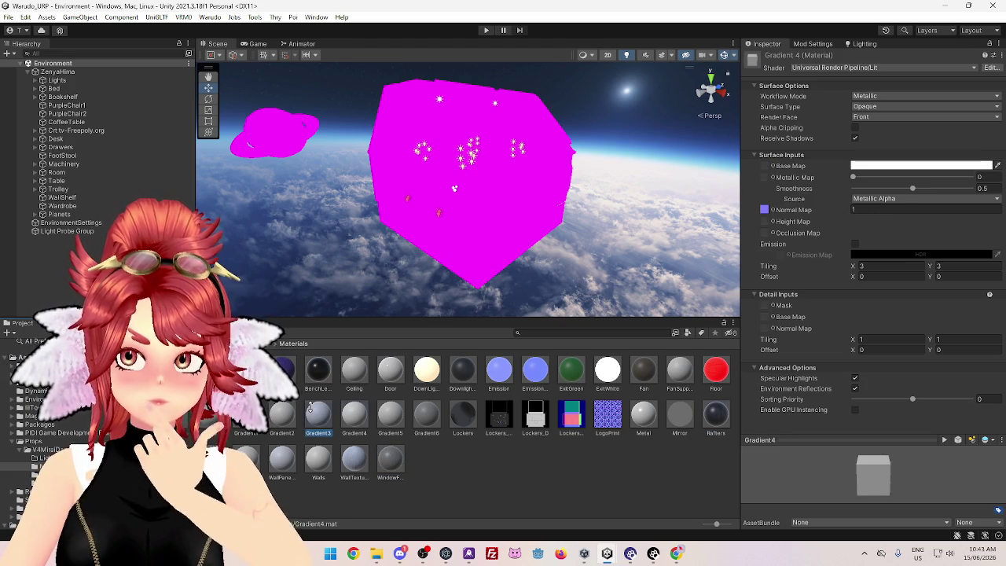
{"action": "left_click", "coordinate": [210, 414]}
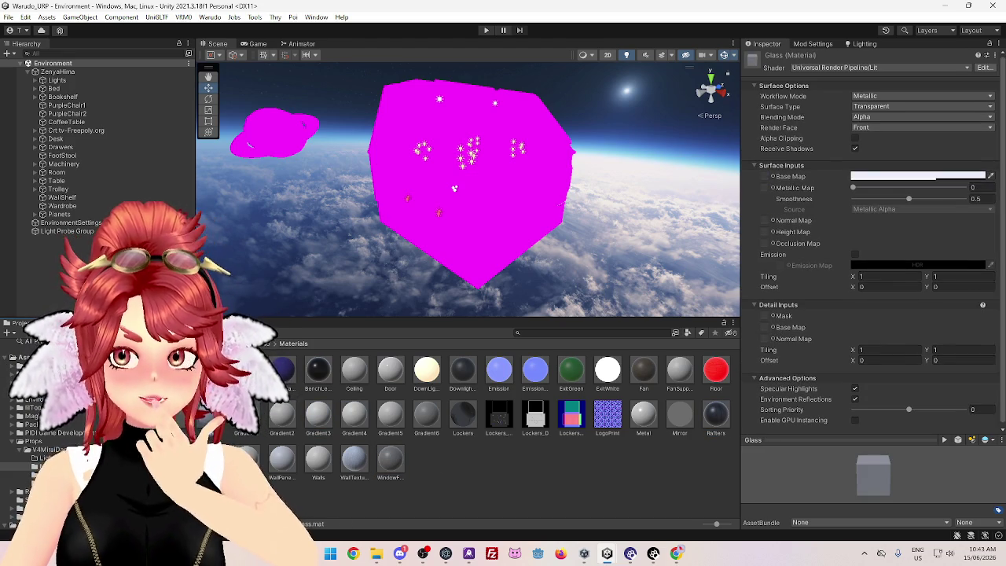
{"action": "left_click", "coordinate": [246, 370]}
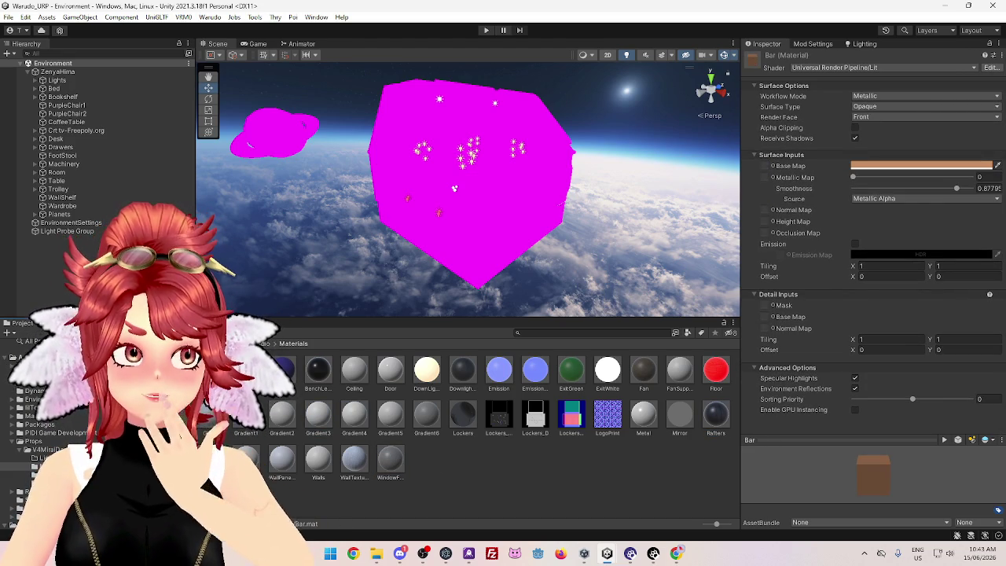
{"action": "left_click", "coordinate": [282, 369]}
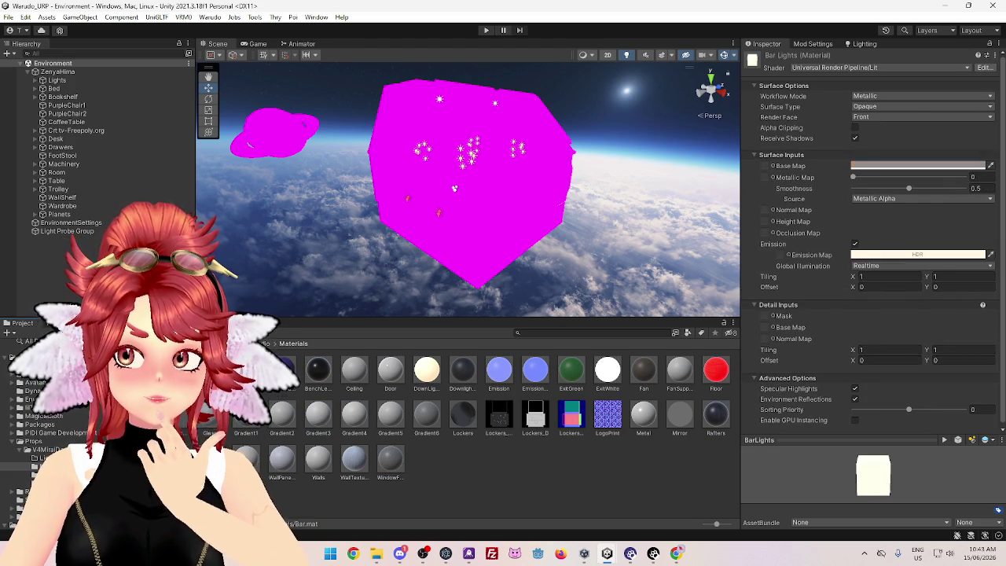
{"action": "left_click", "coordinate": [319, 464]}
{"action": "left_click", "coordinate": [353, 459]}
{"action": "left_click", "coordinate": [393, 461]}
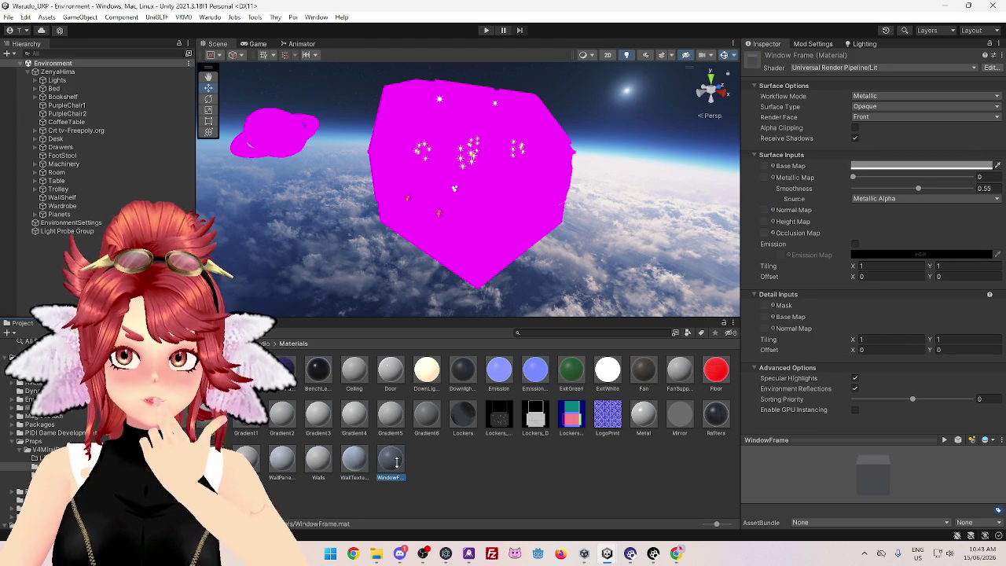
{"action": "left_click", "coordinate": [35, 407]}
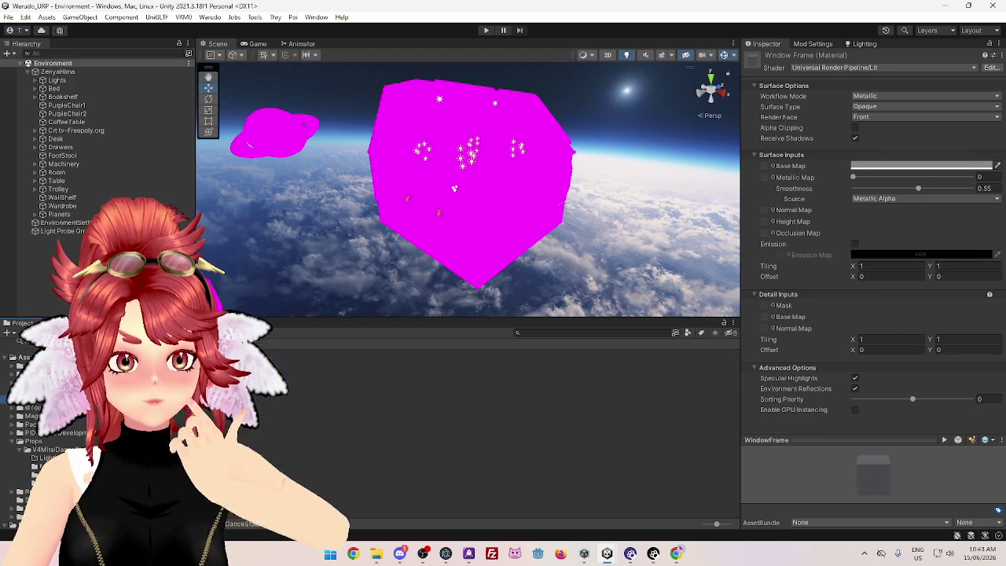
{"action": "left_click", "coordinate": [53, 424]}
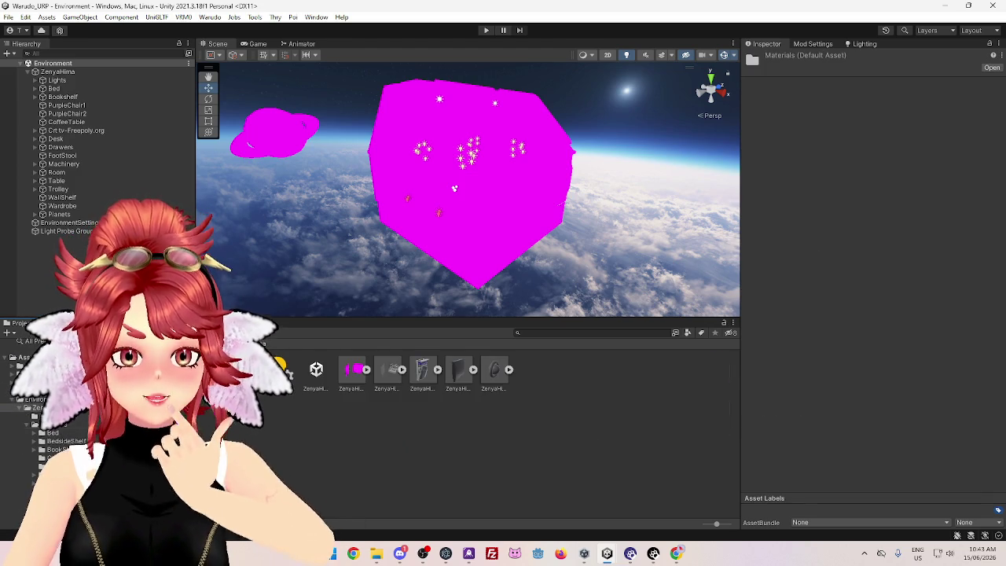
Select all 18 environment materials and translate them to Poiyomi Toon with the Thry menu
{"action": "left_click", "coordinate": [715, 370]}
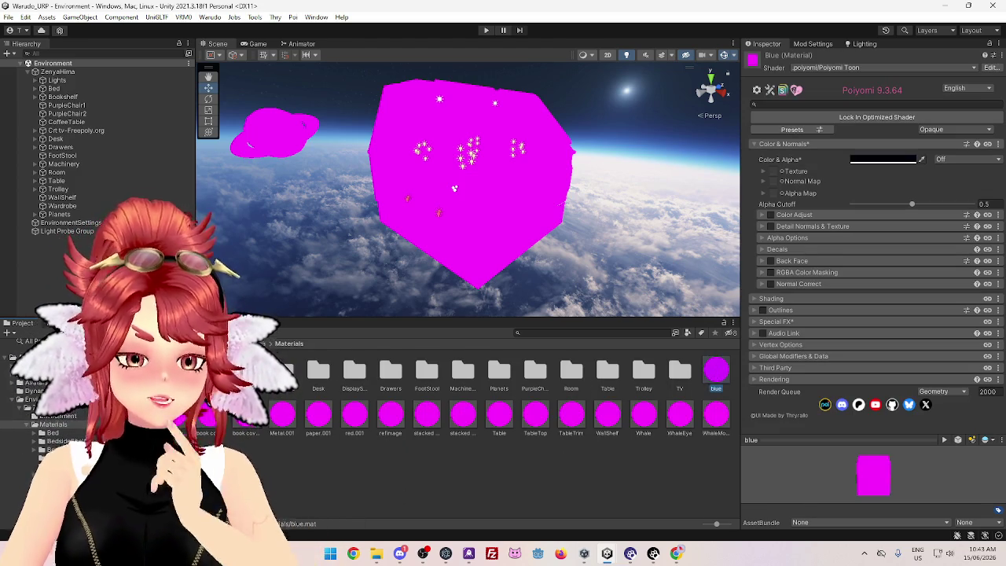
{"action": "key", "text": "ctrl+a"}
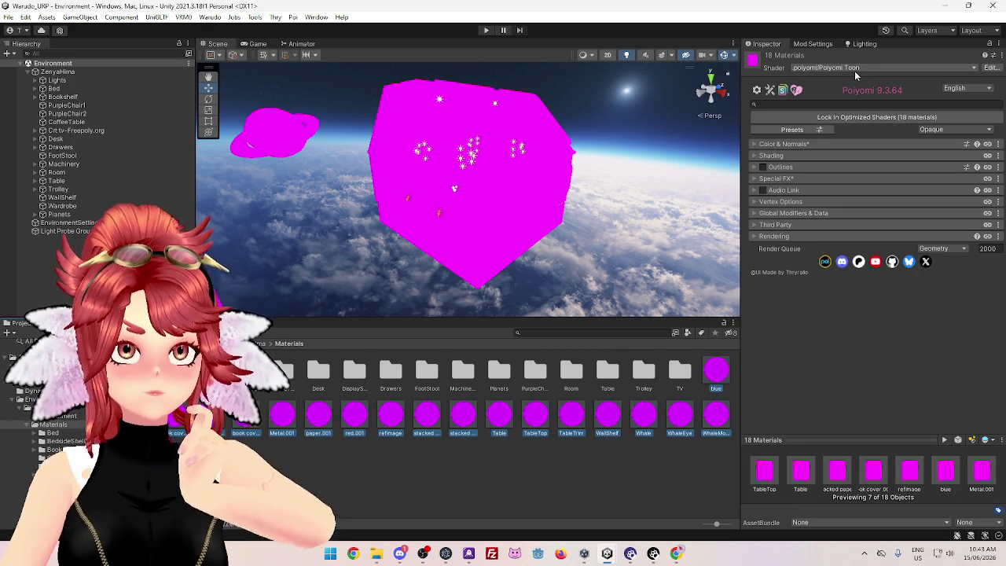
{"action": "left_click", "coordinate": [48, 18]}
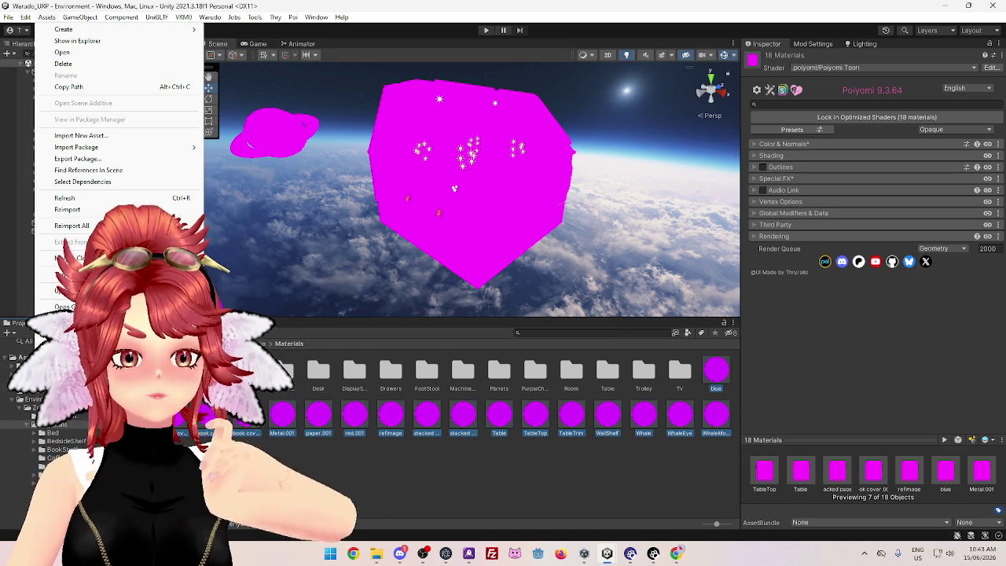
{"action": "mouse_move", "coordinate": [157, 367]}
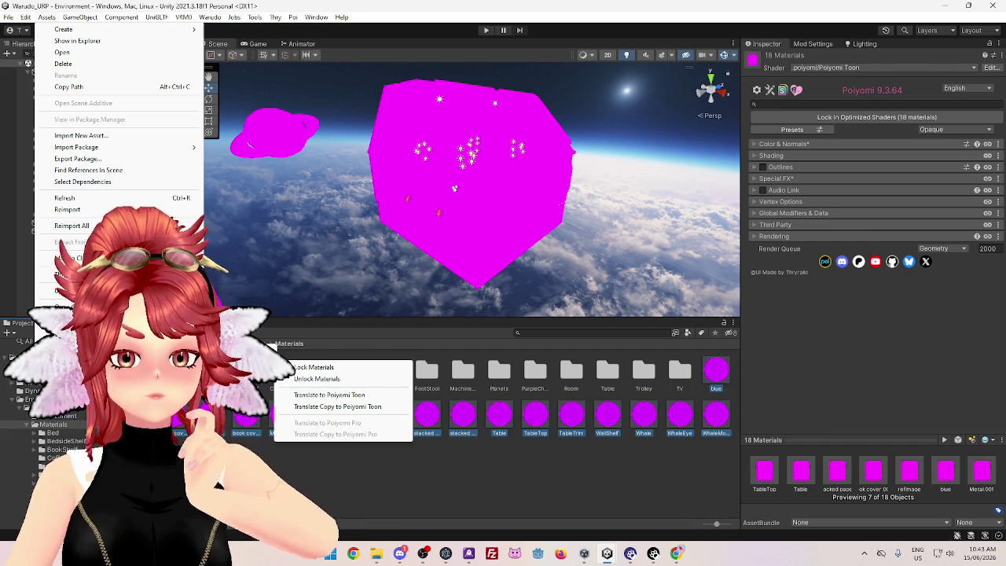
{"action": "left_click", "coordinate": [370, 394]}
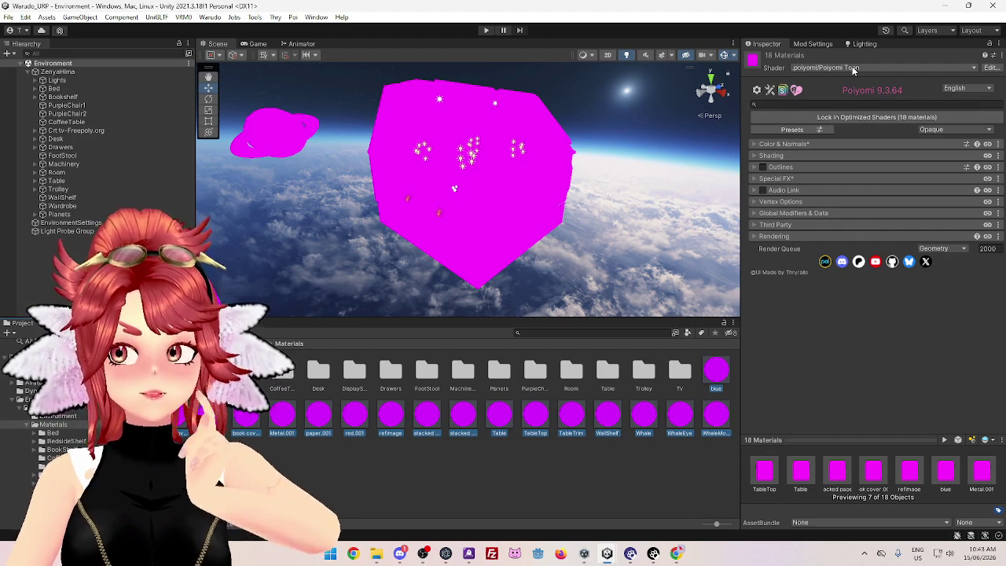
{"action": "left_click", "coordinate": [843, 68]}
{"action": "type", "text": "ub"}
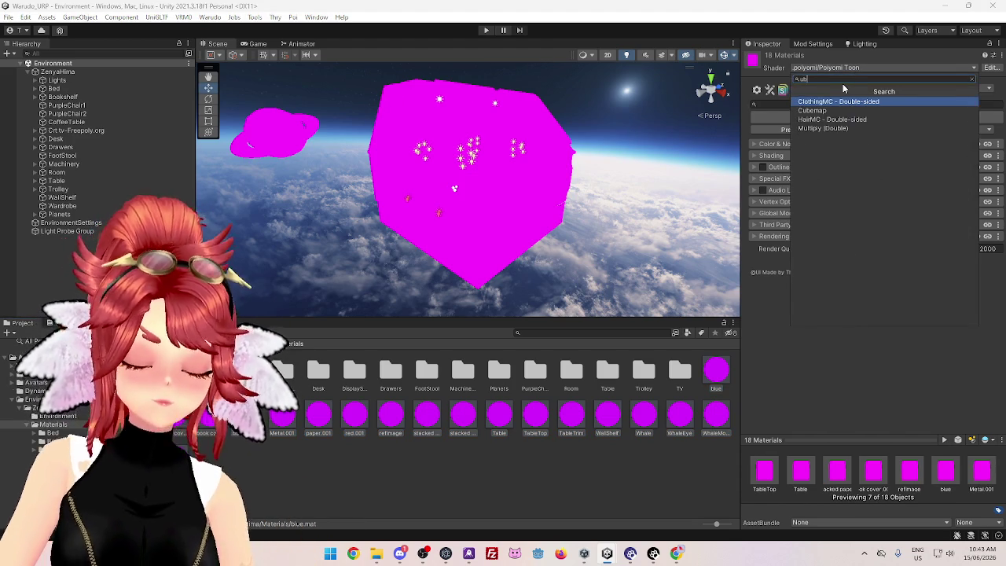
{"action": "key", "text": "BackSpace"}
{"action": "type", "text": "niv"}
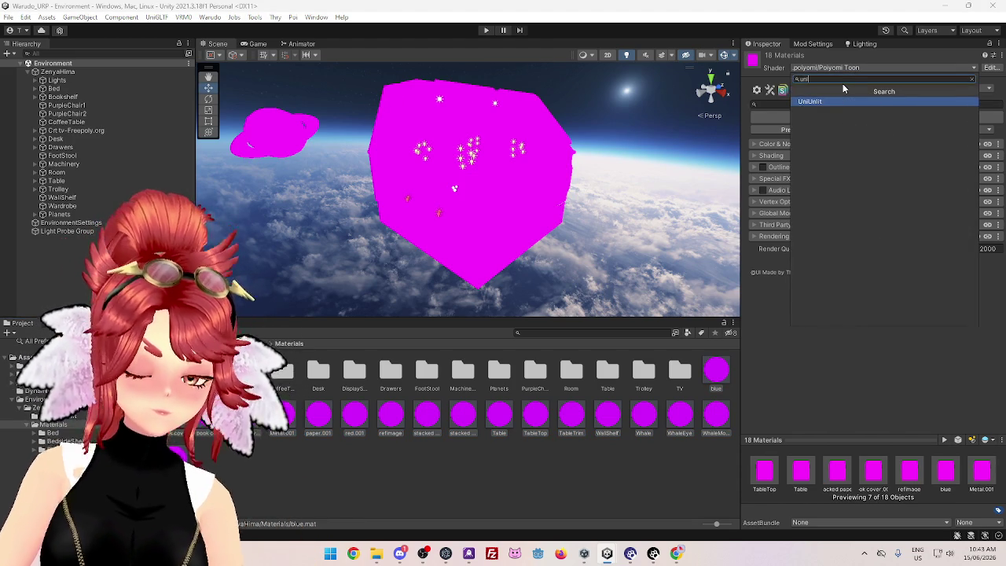
{"action": "key", "text": "BackSpace"}
{"action": "key", "text": "BackSpace"}
{"action": "key", "text": "BackSpace"}
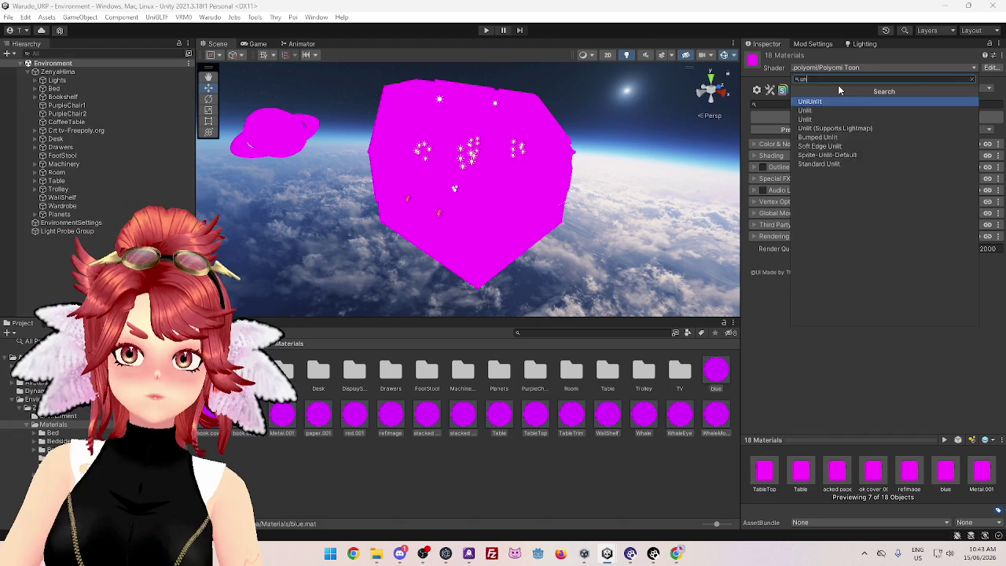
{"action": "type", "text": "ur"}
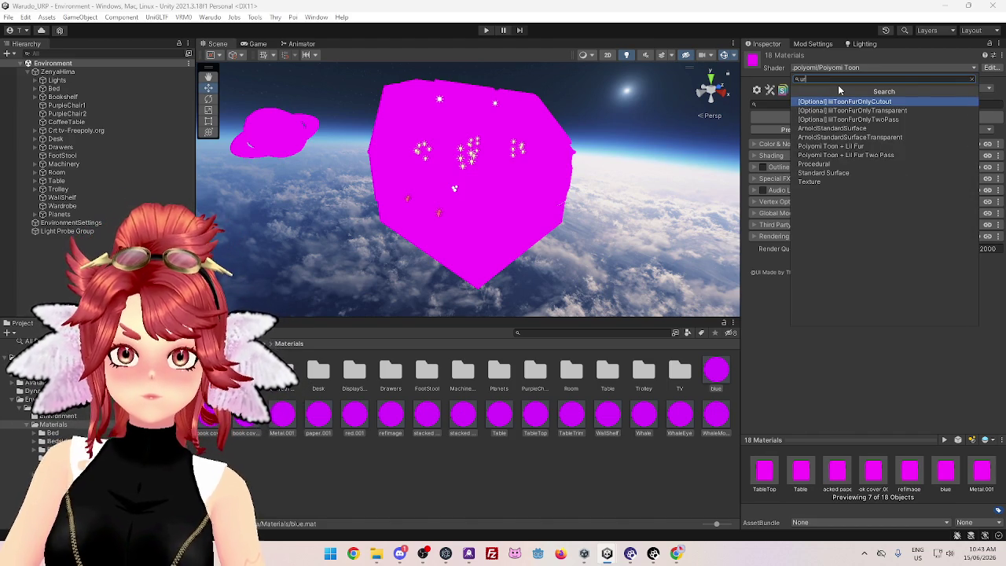
{"action": "key", "text": "BackSpace"}
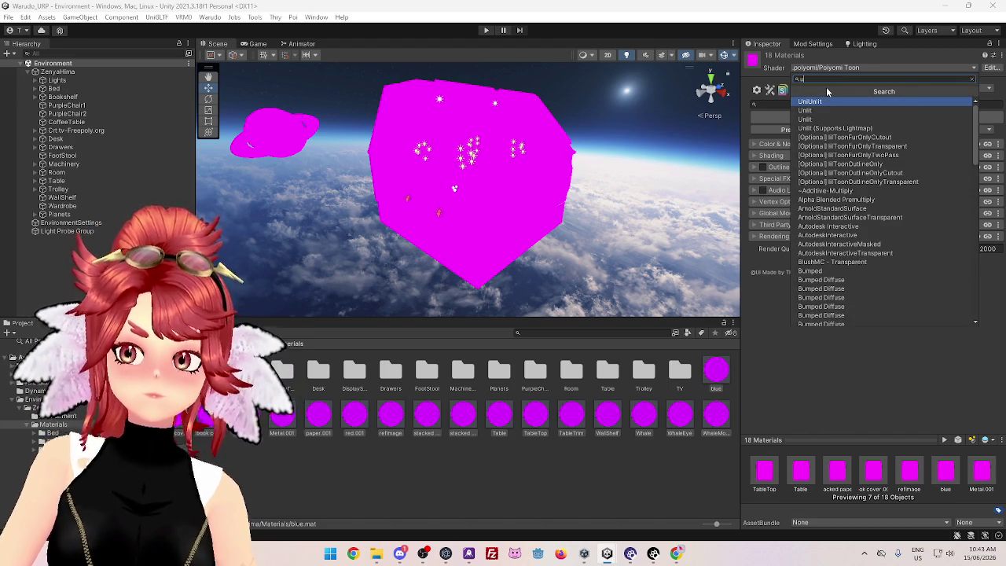
{"action": "type", "text": "ni"}
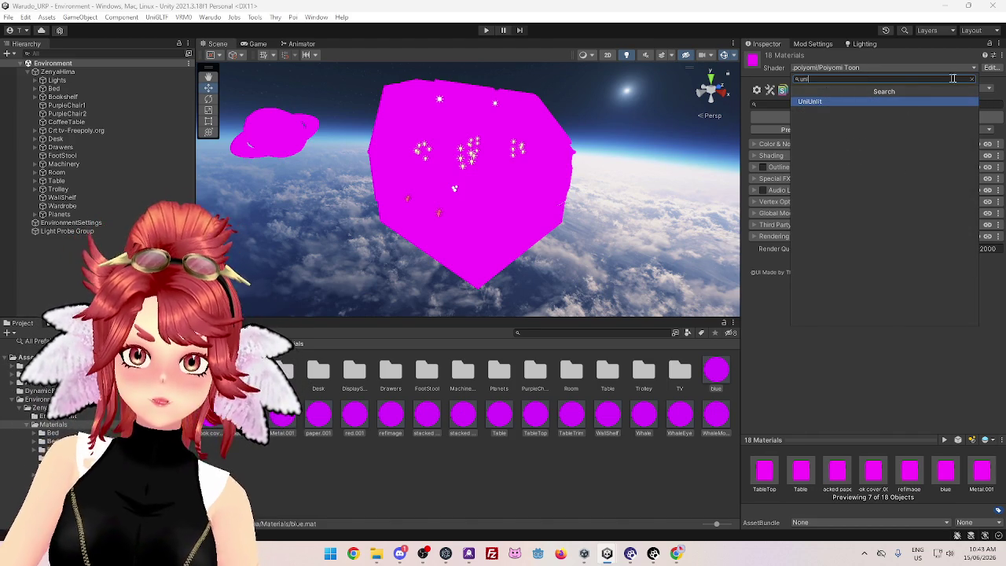
{"action": "left_click", "coordinate": [972, 78]}
{"action": "left_click", "coordinate": [763, 443]}
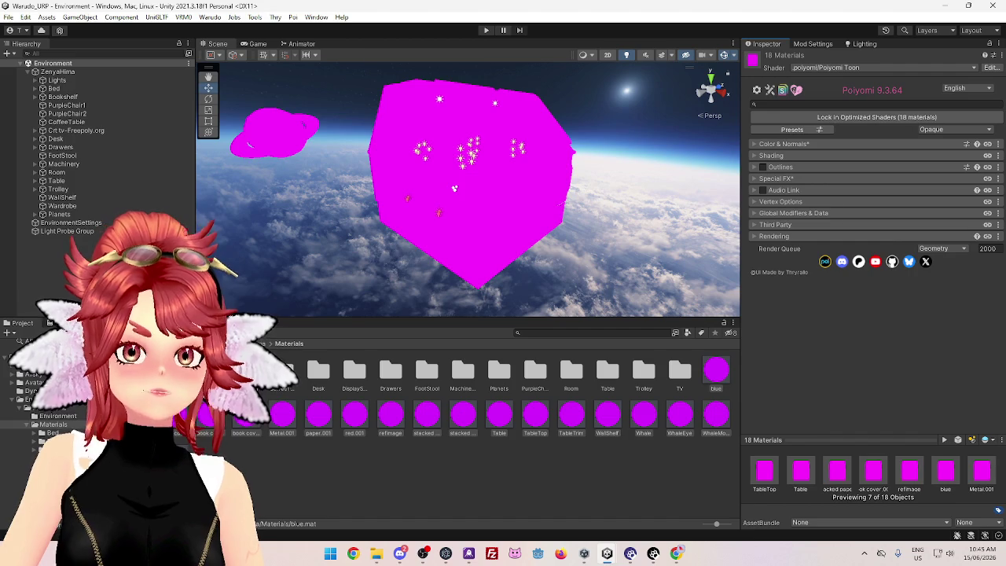
{"action": "left_click", "coordinate": [676, 553]}
Search Google in a new tab for 'poiyomi urp'
{"action": "left_click", "coordinate": [402, 10]}
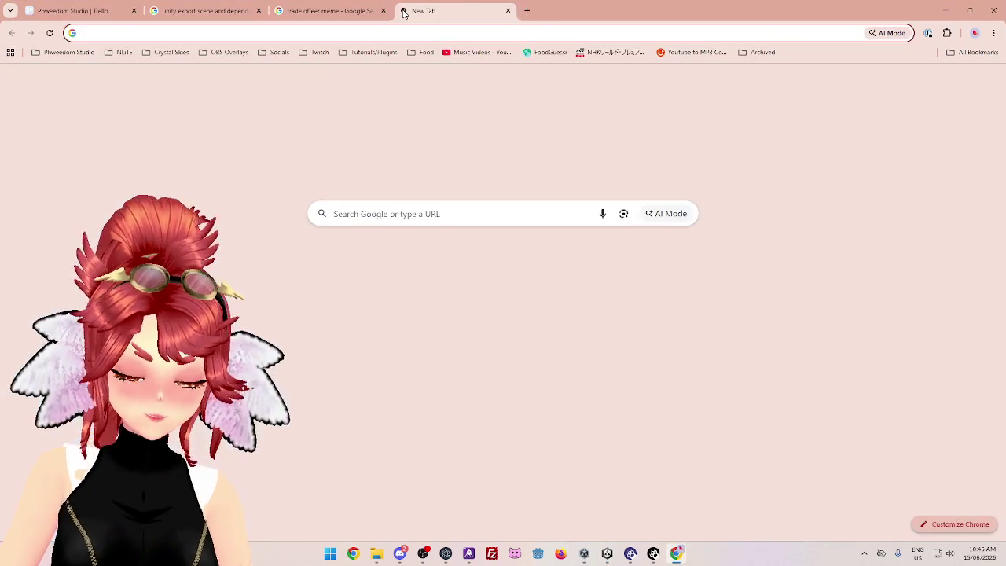
{"action": "type", "text": "poiyomi urp"}
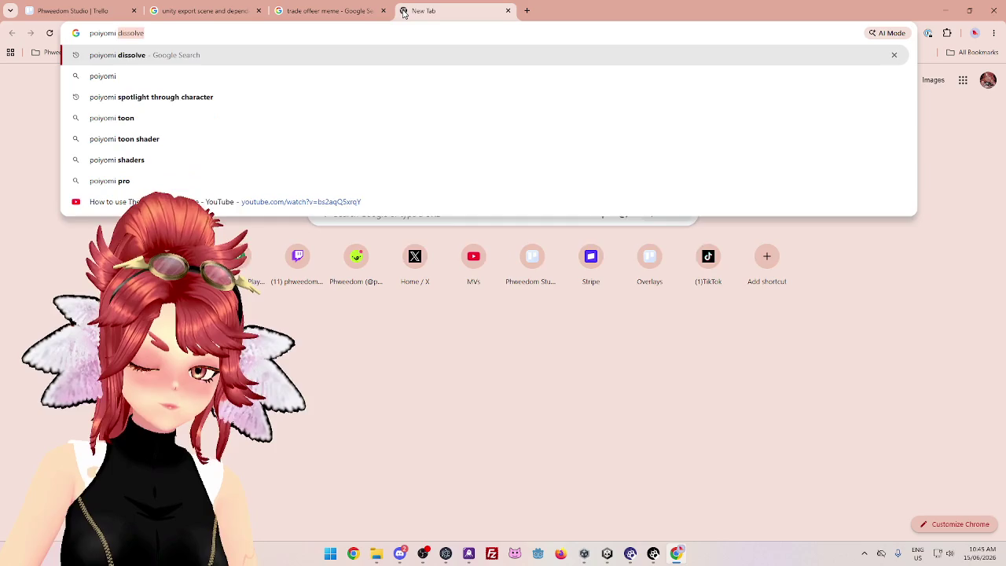
{"action": "key", "text": "Return"}
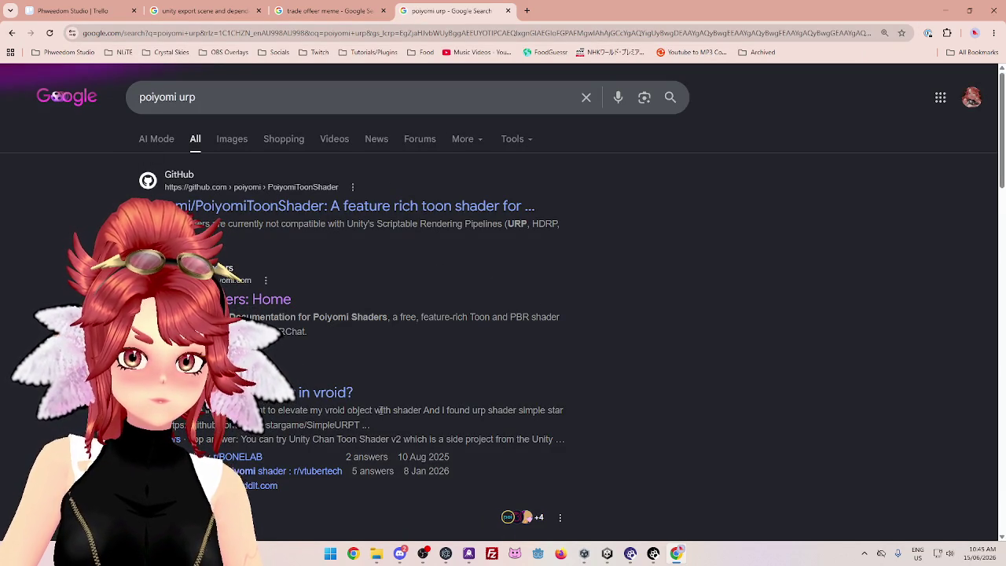
Highlight the AI Overview note about URP incompatibility and scroll through the results
{"action": "left_click_drag", "start_coordinate": [238, 224], "coordinate": [508, 230]}
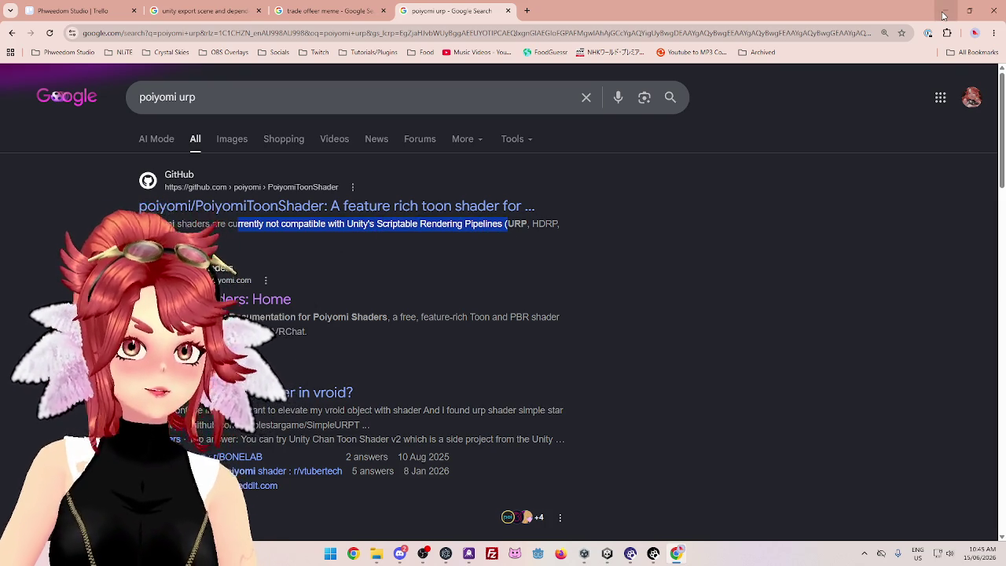
{"action": "scroll", "coordinate": [701, 289], "scroll_direction": "down", "scroll_amount": 3}
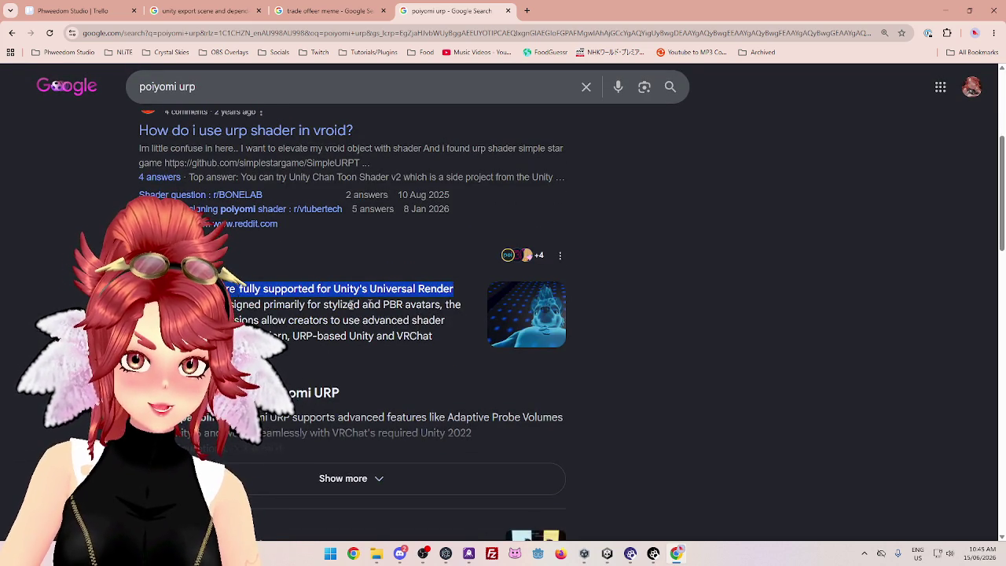
{"action": "scroll", "coordinate": [415, 205], "scroll_direction": "up", "scroll_amount": 3}
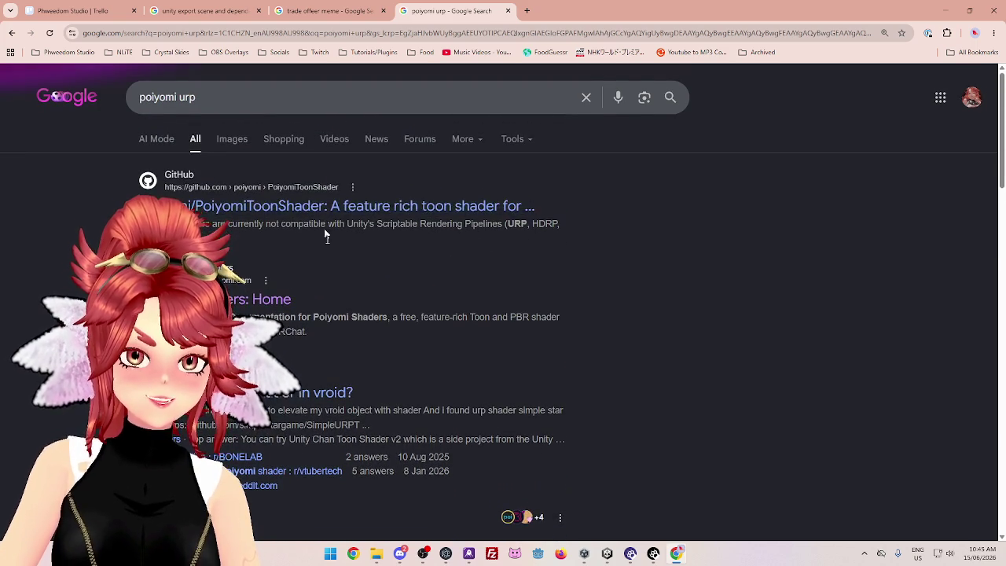
{"action": "scroll", "coordinate": [335, 377], "scroll_direction": "down", "scroll_amount": 2}
{"action": "scroll", "coordinate": [335, 377], "scroll_direction": "down", "scroll_amount": 1}
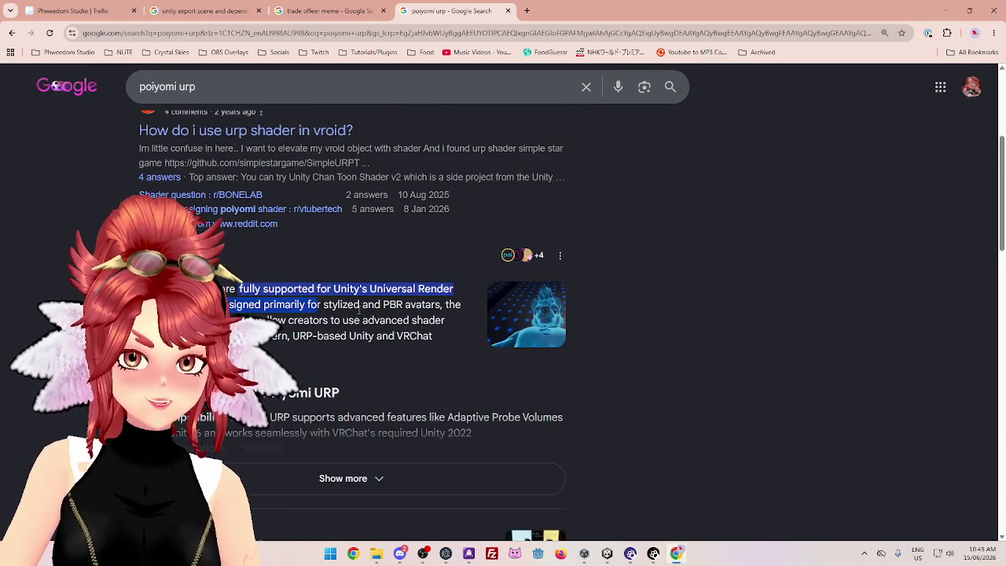
{"action": "scroll", "coordinate": [298, 361], "scroll_direction": "down", "scroll_amount": 2}
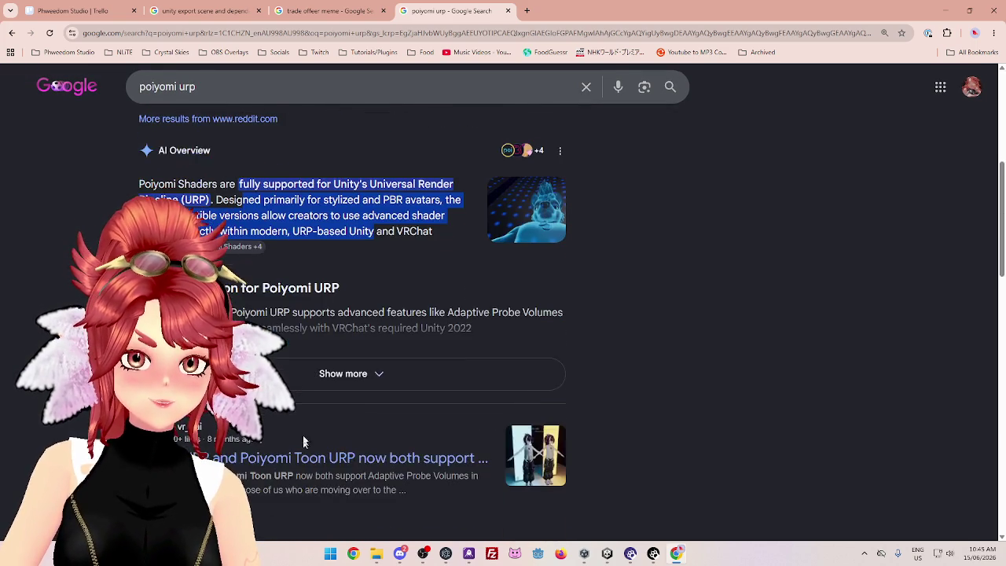
Expand the AI Overview, highlight lines on probe volumes, VRChat's Unity version and documentation, then open the Poiyomi site
{"action": "left_click", "coordinate": [298, 361]}
{"action": "left_click_drag", "start_coordinate": [270, 312], "coordinate": [518, 312]}
{"action": "left_click_drag", "start_coordinate": [275, 328], "coordinate": [437, 328]}
{"action": "scroll", "coordinate": [436, 328], "scroll_direction": "down", "scroll_amount": 1}
{"action": "left_click_drag", "start_coordinate": [305, 312], "coordinate": [476, 312]}
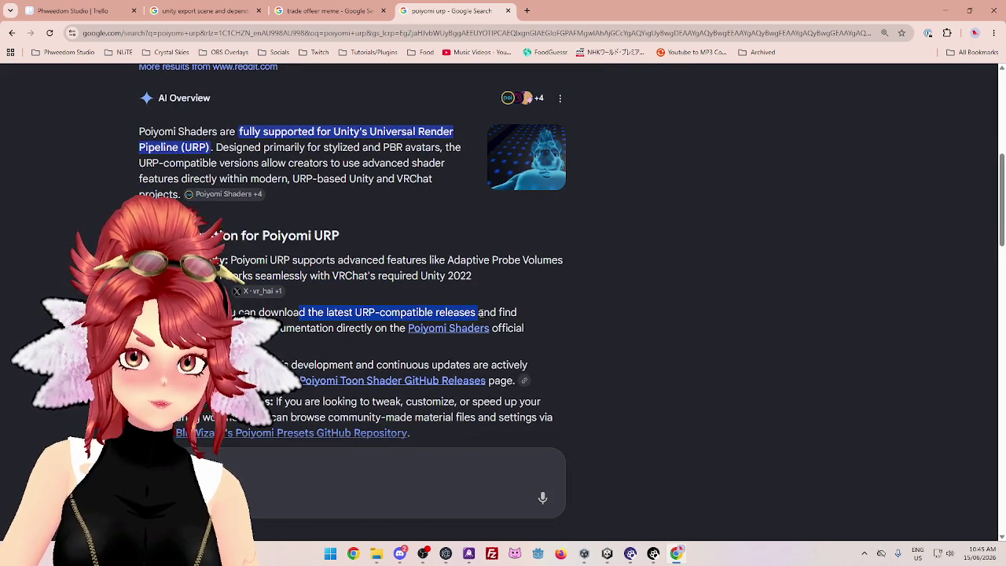
{"action": "left_click_drag", "start_coordinate": [264, 328], "coordinate": [406, 327]}
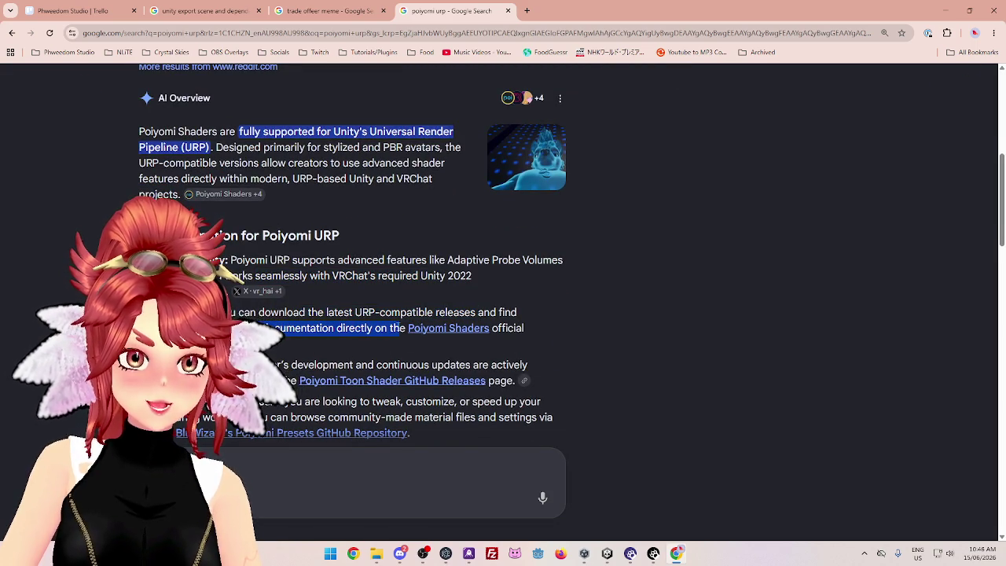
{"action": "left_click", "coordinate": [437, 329]}
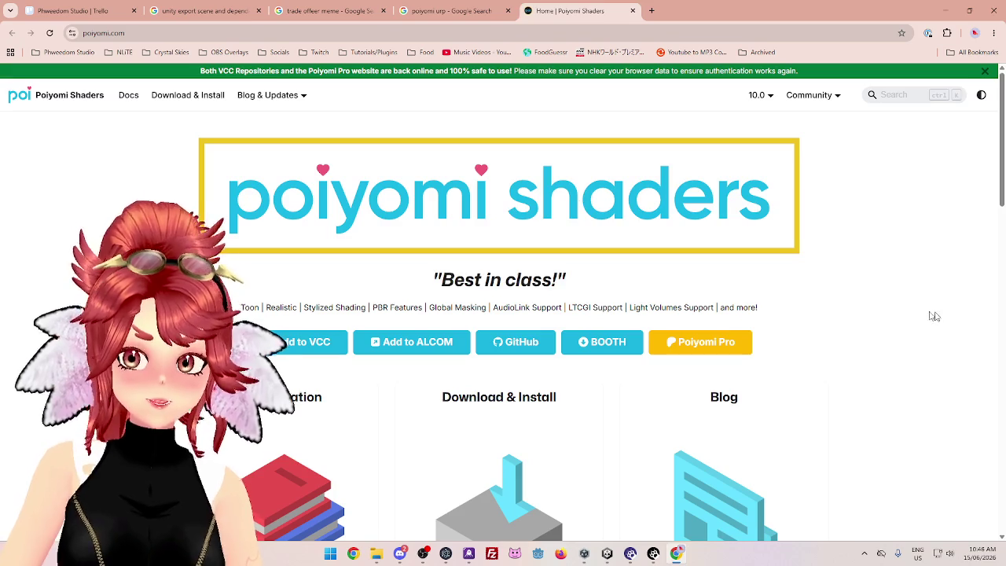
Scroll the Poiyomi Shaders homepage and open the Poiyomi Toon Shader 9.3.64 GitHub release page
{"action": "scroll", "coordinate": [820, 370], "scroll_direction": "down", "scroll_amount": 5}
{"action": "scroll", "coordinate": [662, 308], "scroll_direction": "up", "scroll_amount": 4}
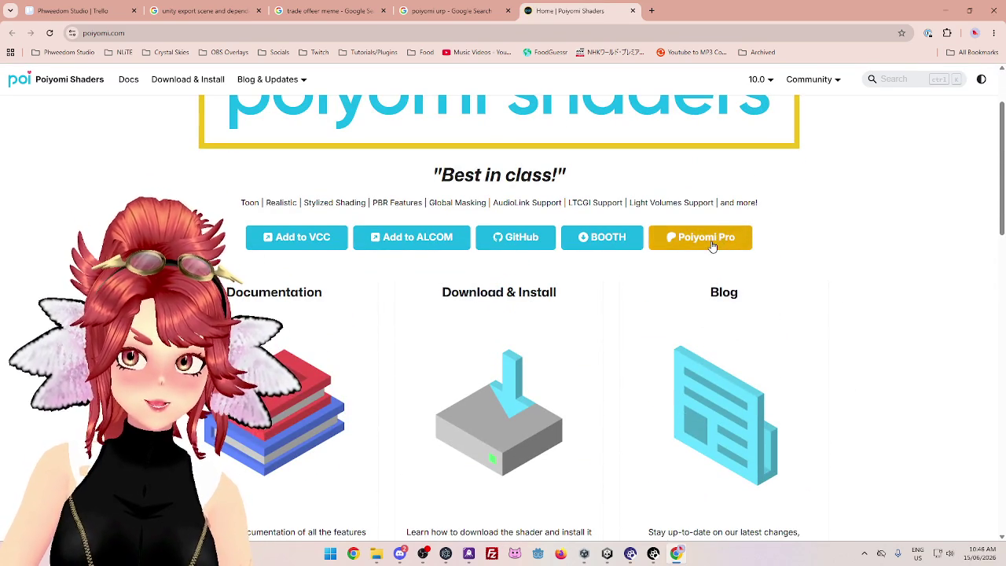
{"action": "scroll", "coordinate": [835, 307], "scroll_direction": "down", "scroll_amount": 3}
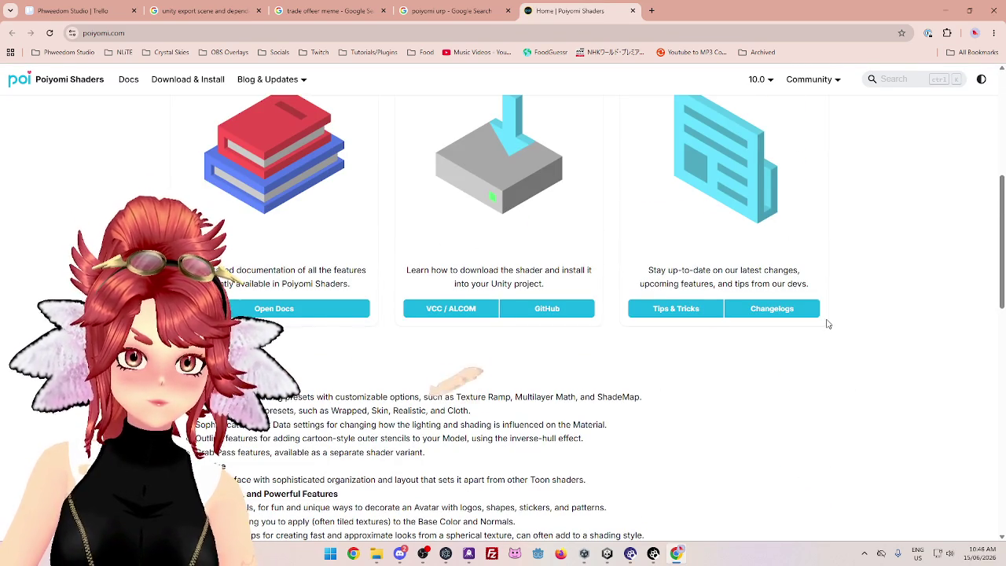
{"action": "scroll", "coordinate": [828, 324], "scroll_direction": "down", "scroll_amount": 3}
{"action": "scroll", "coordinate": [824, 327], "scroll_direction": "up", "scroll_amount": 7}
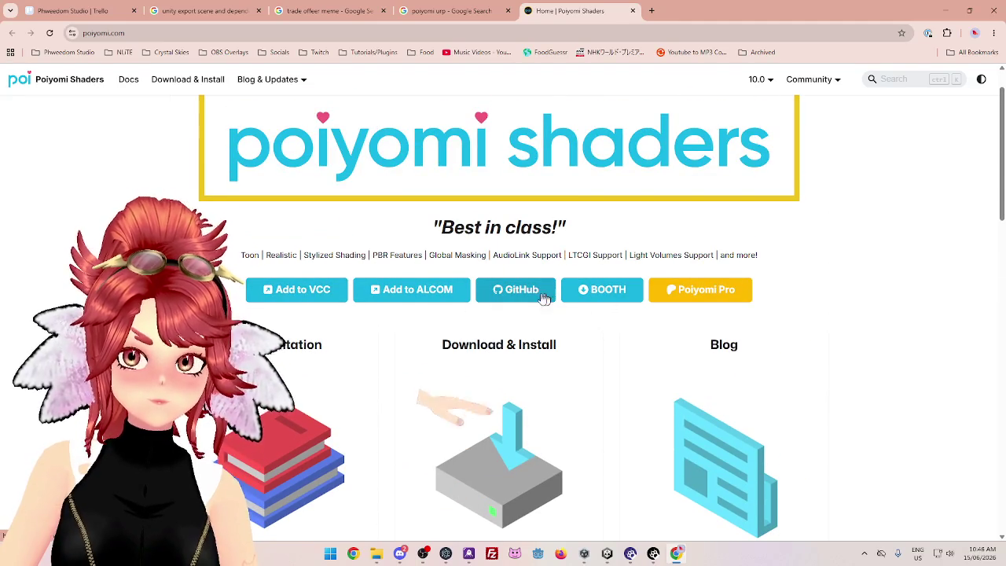
{"action": "left_click", "coordinate": [534, 297]}
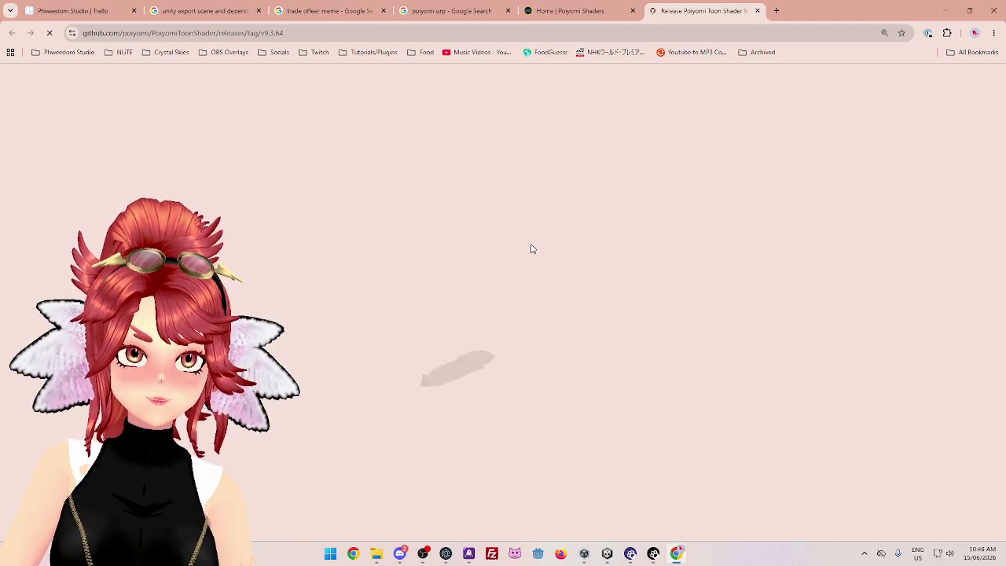
{"action": "scroll", "coordinate": [60, 226], "scroll_direction": "down", "scroll_amount": 1}
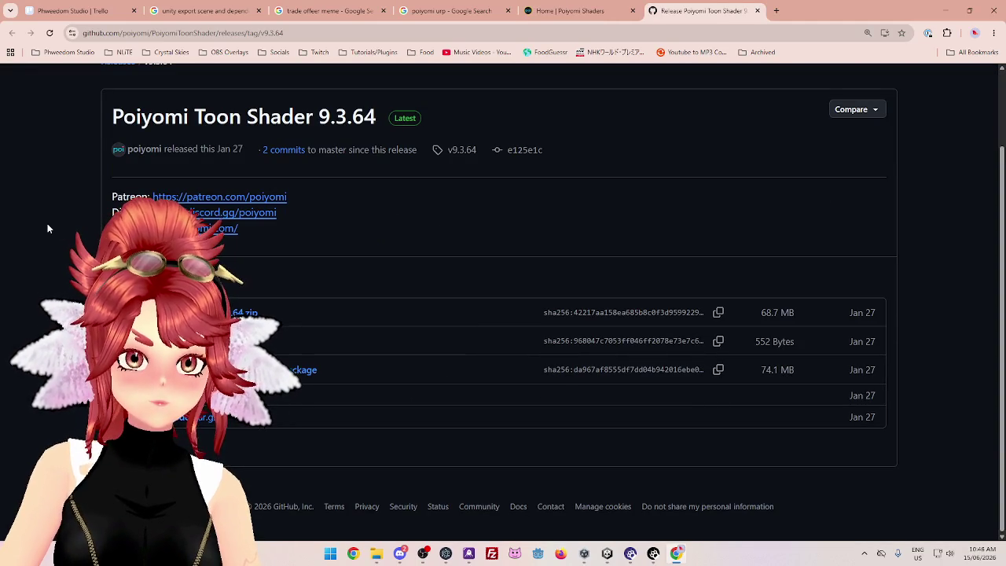
Open poiyomi.com in a new tab and scroll through its Feature Highlights
{"action": "middle_click", "coordinate": [220, 197]}
{"action": "key", "text": "ctrl+Tab"}
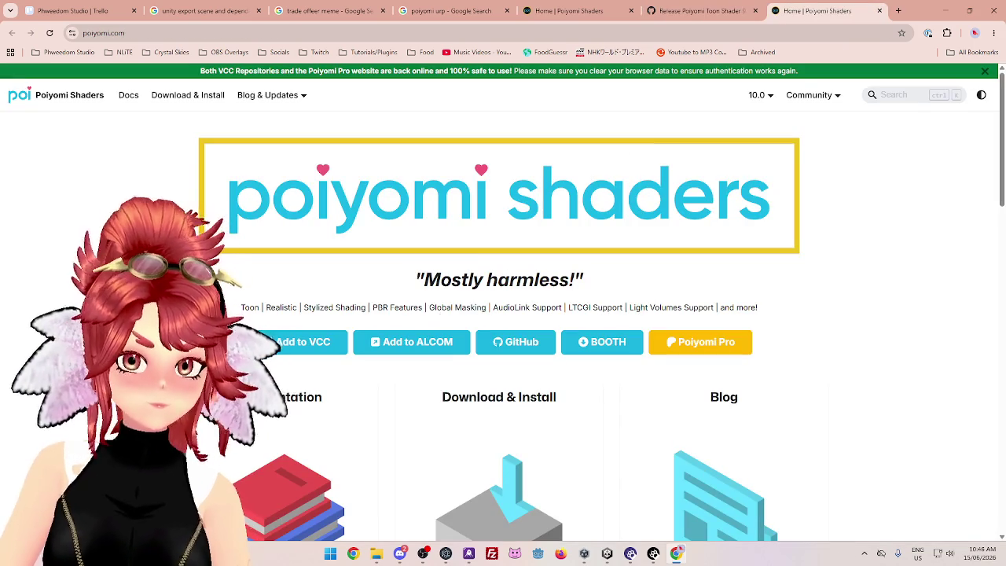
{"action": "scroll", "coordinate": [289, 403], "scroll_direction": "down", "scroll_amount": 3}
{"action": "scroll", "coordinate": [900, 365], "scroll_direction": "down", "scroll_amount": 3}
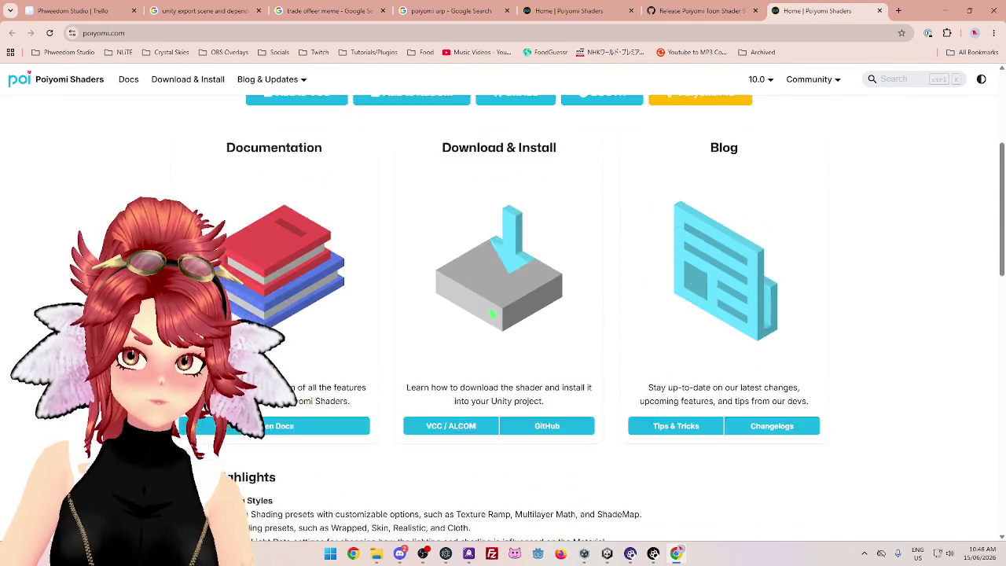
{"action": "scroll", "coordinate": [299, 240], "scroll_direction": "down", "scroll_amount": 2}
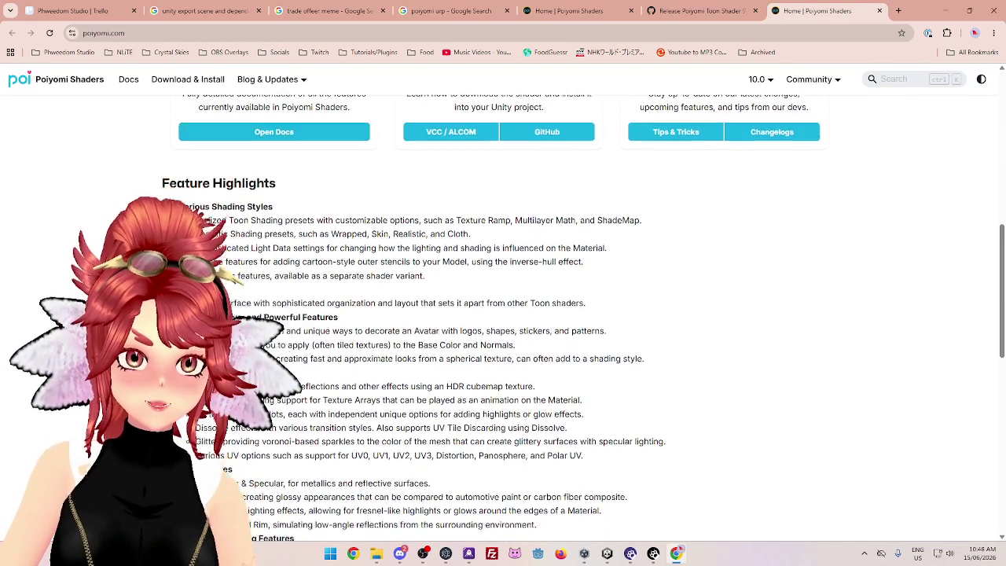